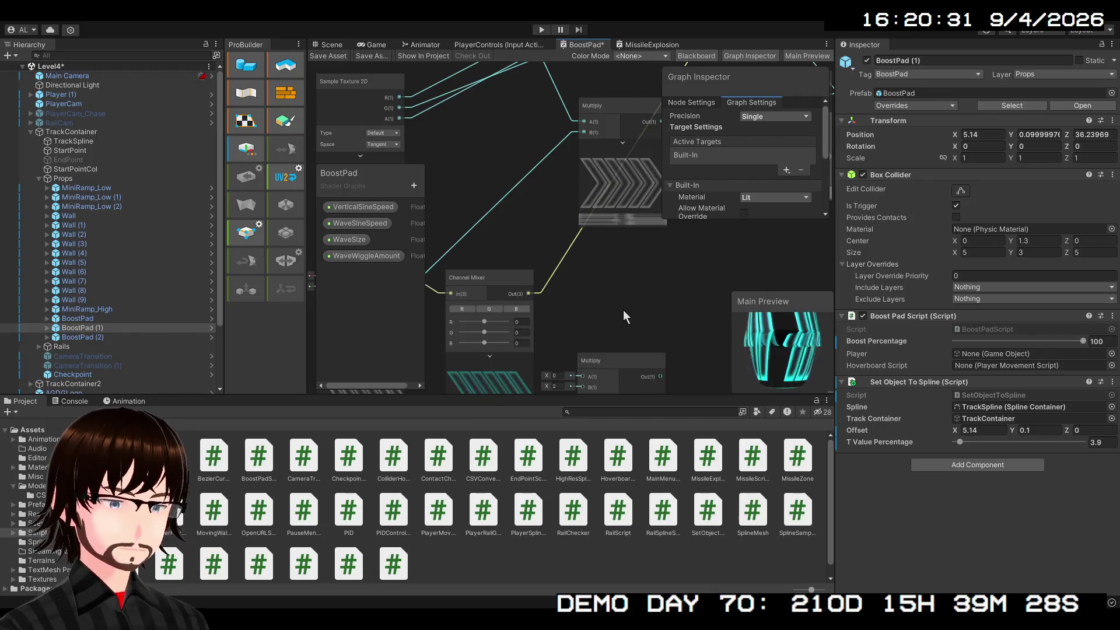
- Move the Multiply node up and wire Channel Mixer Out(3) into the lower Multiply's A input
left_click_drag(624, 343, 630, 256)
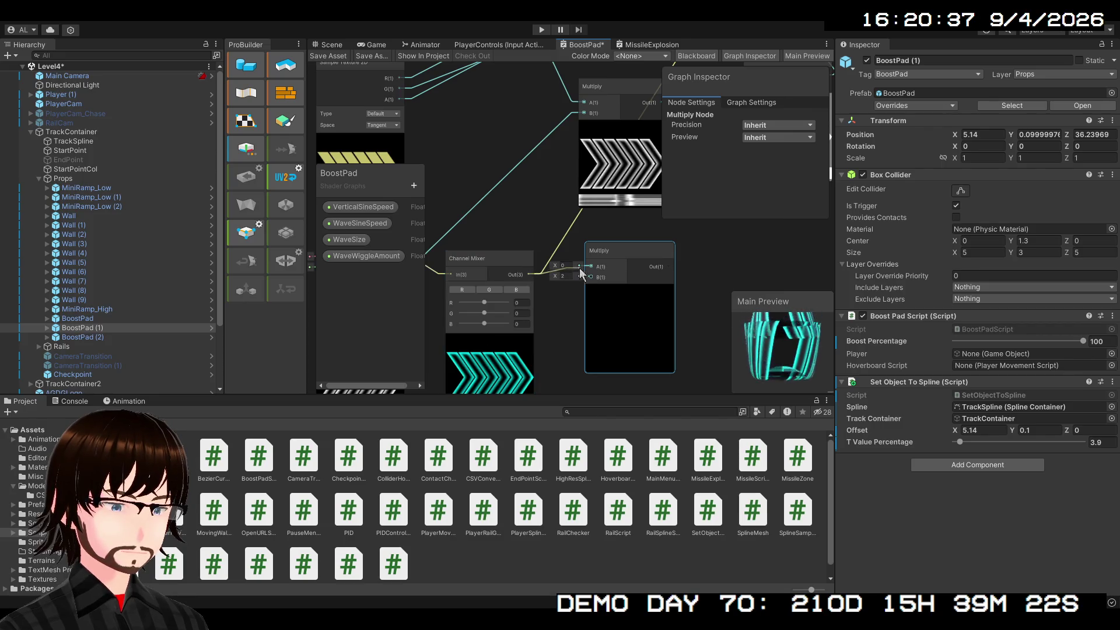
left_click_drag(521, 274, 590, 265)
mouse_move(763, 260)
left_mouse_down()
mouse_move(602, 370)
mouse_move(601, 432)
mouse_move(577, 347)
mouse_move(558, 359)
left_mouse_up()
- Pan to the master node inputs and give the Project panel more height
scroll(563, 368, "down", 3)
left_click_drag(600, 84, 600, 186)
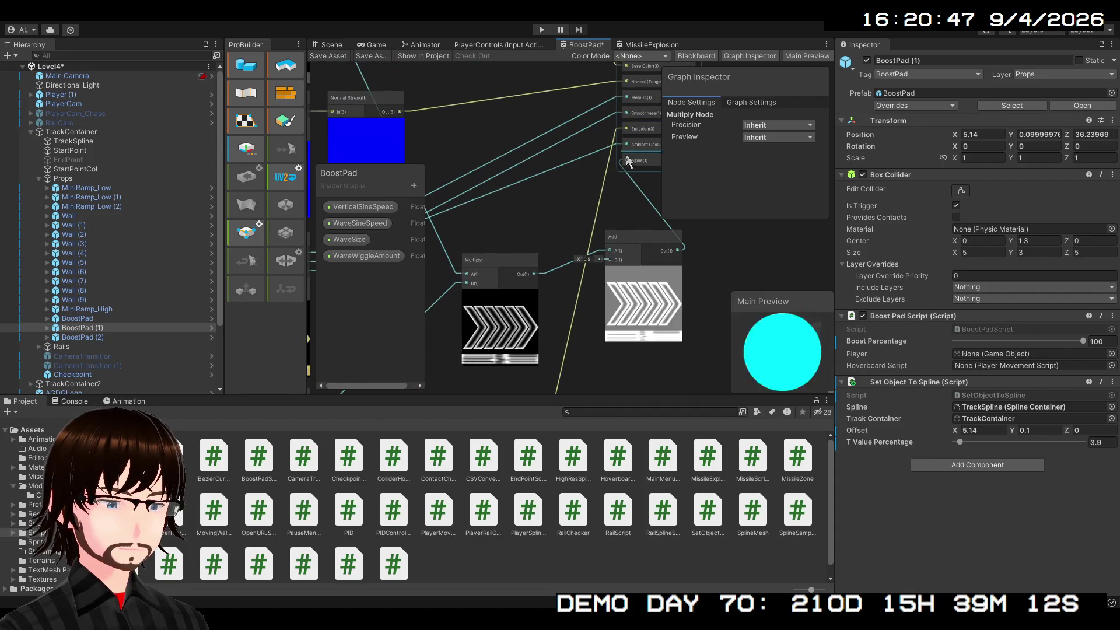
mouse_move(632, 395)
left_mouse_down()
mouse_move(632, 216)
mouse_move(632, 384)
mouse_move(662, 195)
mouse_move(685, 154)
left_mouse_up()
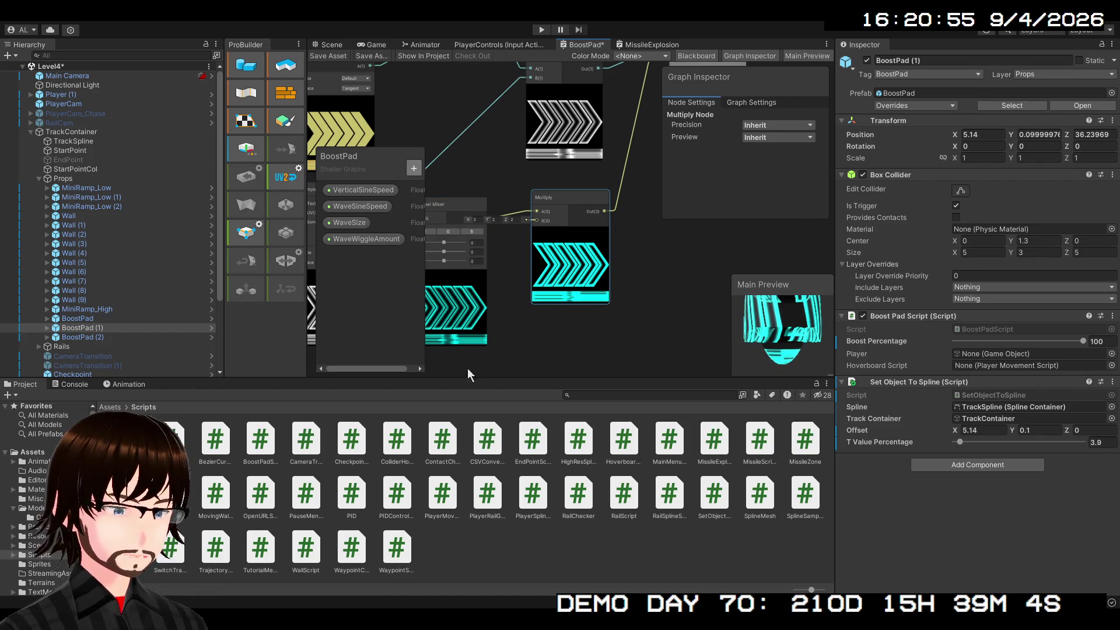
- Add a Boolean blackboard property named PlayerEnter and select it to view its settings
left_click(468, 258)
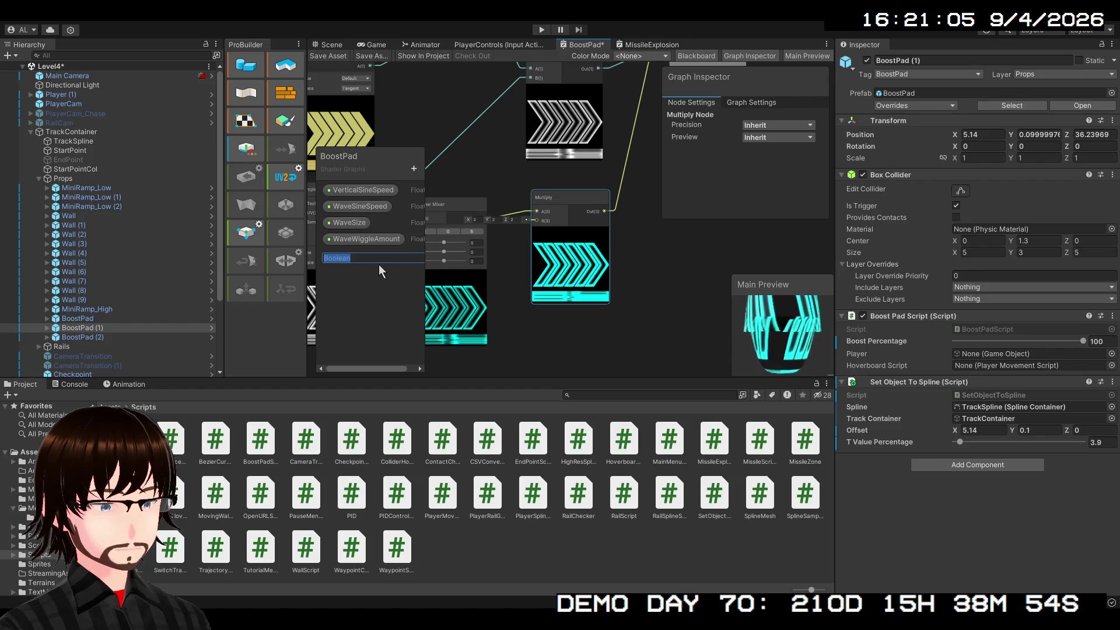
type("PlayerEnt")
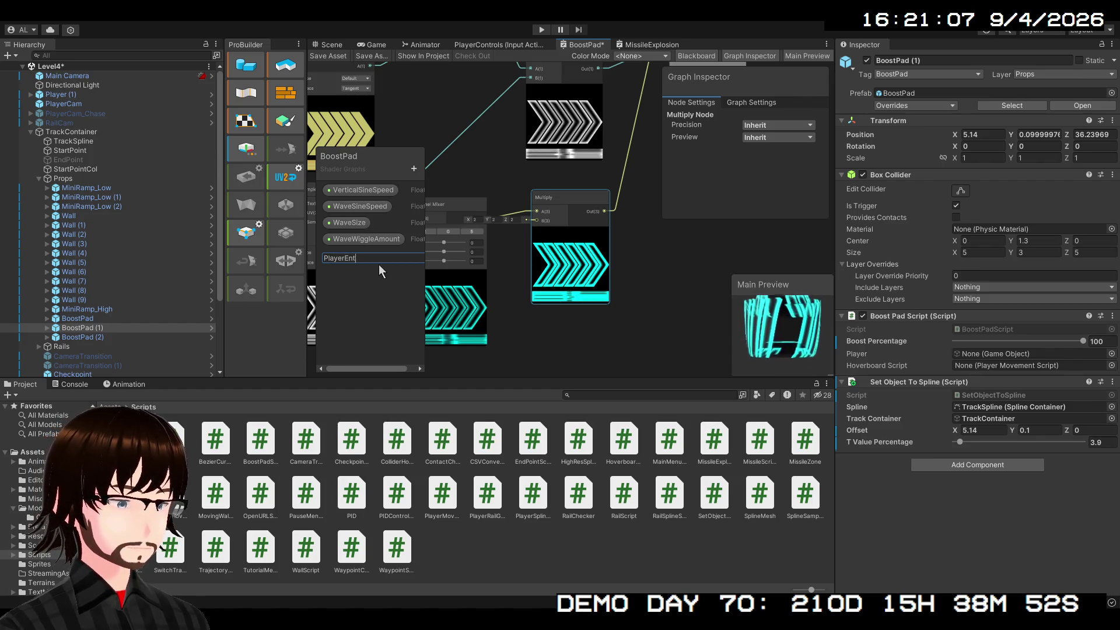
type("er")
key("Return")
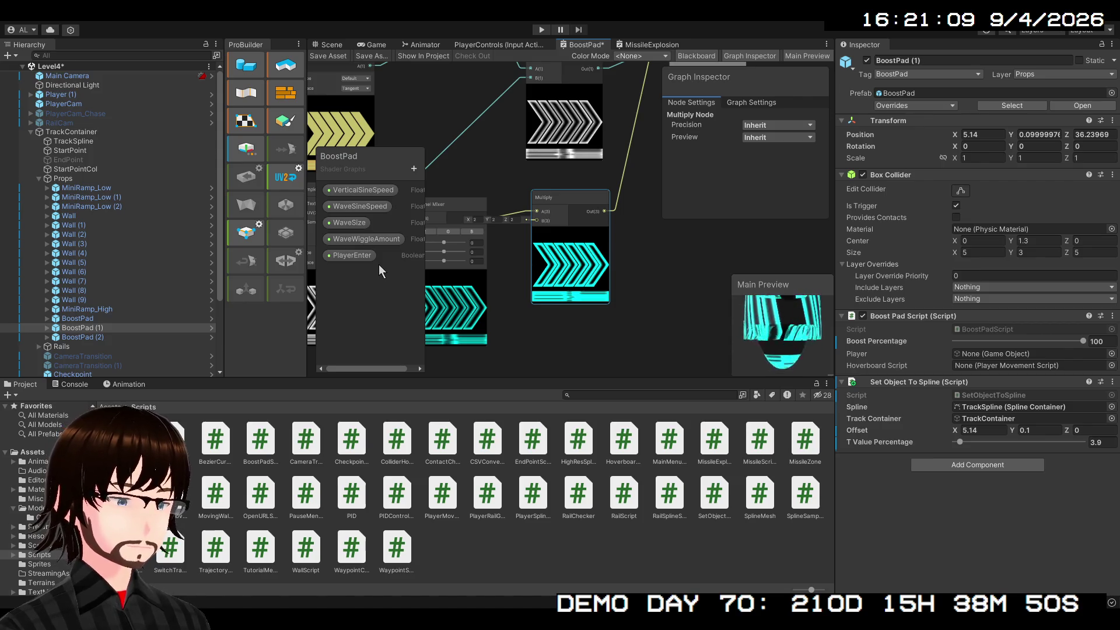
left_click(373, 259)
- Make room in the graph and place a new Branch node below the Multiply node
mouse_move(604, 145)
left_mouse_down()
mouse_move(747, 267)
mouse_move(609, 304)
mouse_move(533, 288)
mouse_move(517, 345)
left_mouse_up()
left_click_drag(527, 229, 584, 226)
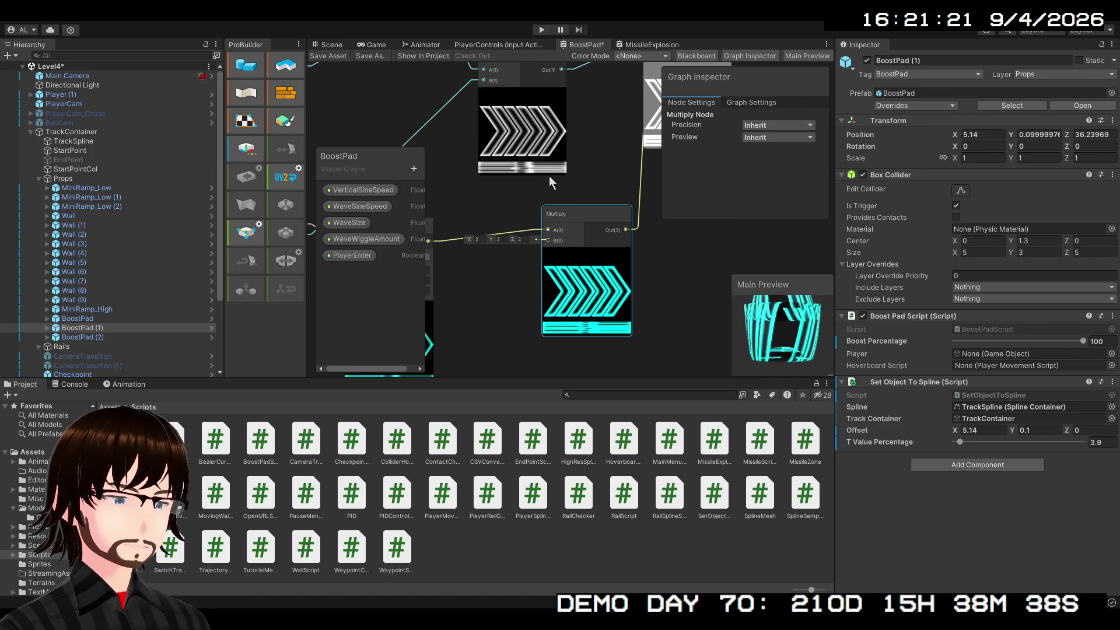
mouse_move(545, 333)
left_mouse_down()
mouse_move(491, 310)
mouse_move(567, 245)
left_mouse_up()
left_click(516, 271)
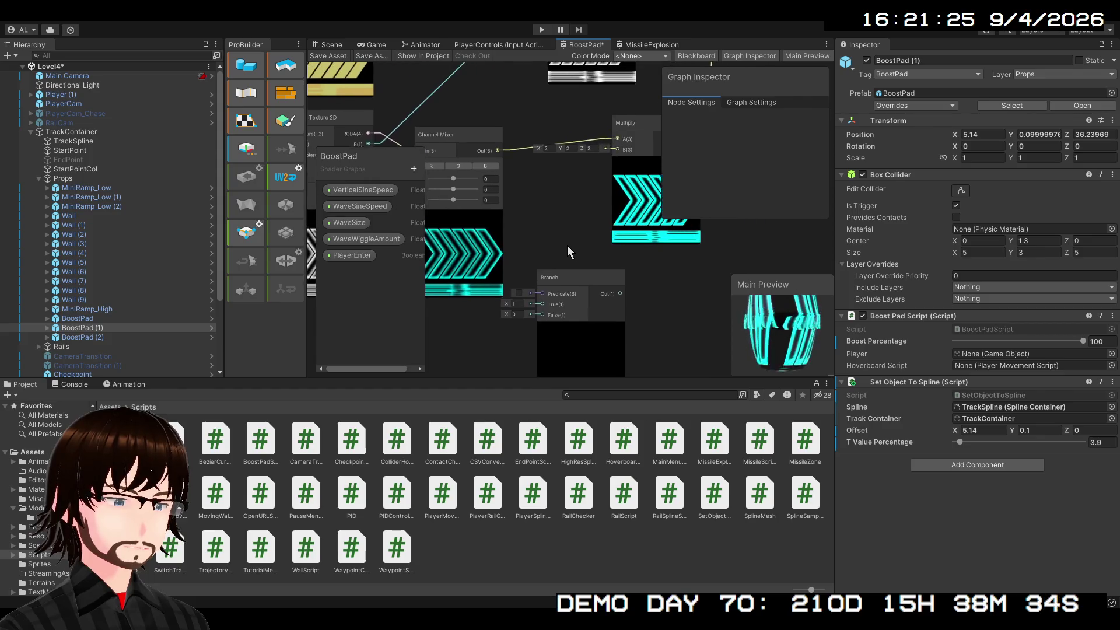
mouse_move(571, 288)
left_mouse_down()
mouse_move(548, 321)
mouse_move(540, 295)
mouse_move(593, 229)
mouse_move(607, 124)
mouse_move(606, 166)
left_mouse_up()
scroll(593, 171, "up", 3)
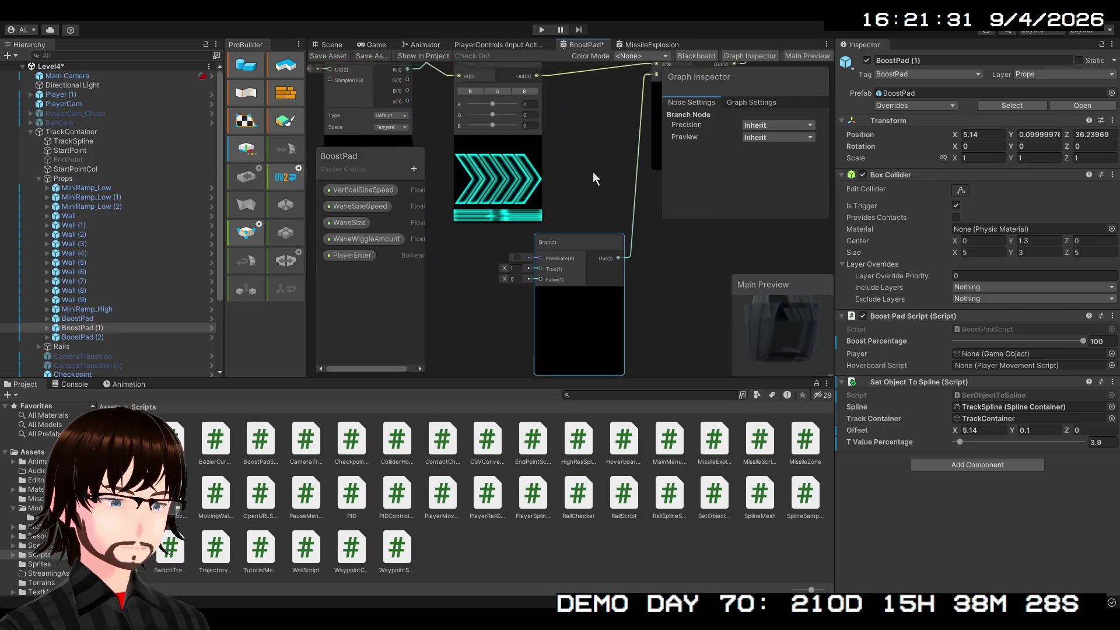
scroll(552, 260, "up", 2)
- Set the Branch node's True value to 5 and False value to 1
left_click(496, 277)
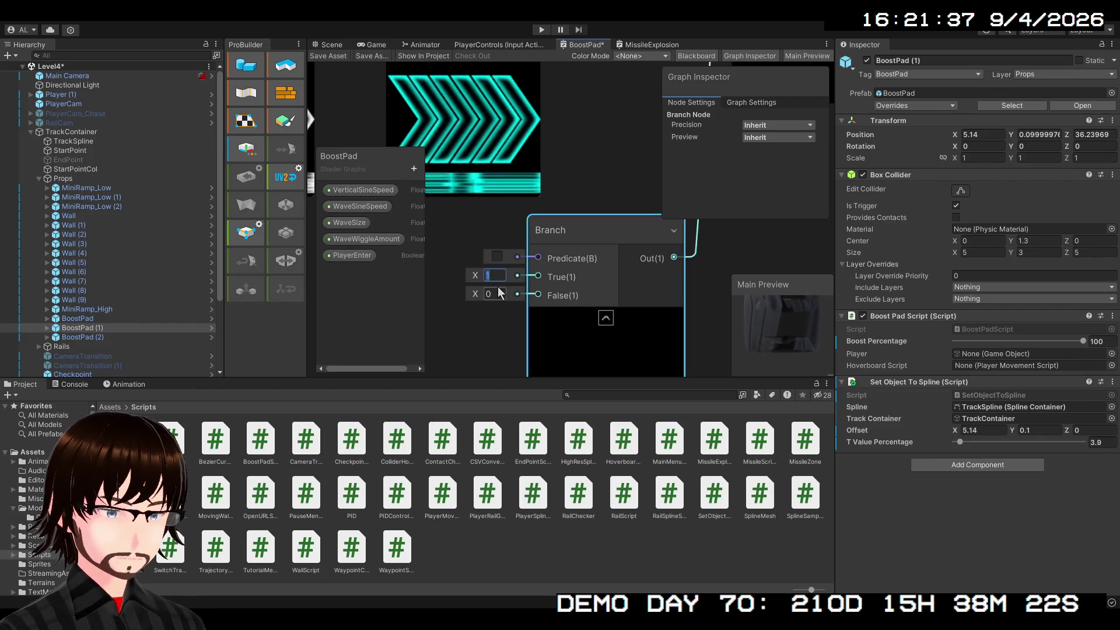
type("5")
left_click(499, 294)
type("1")
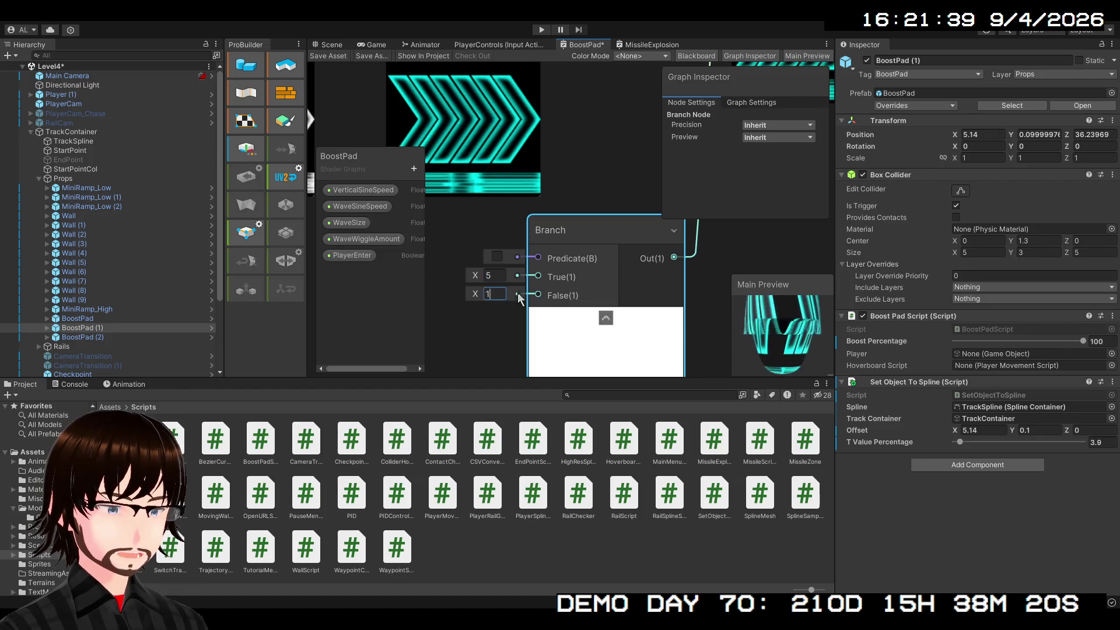
- Wire the PlayerEnter property into the Branch node's Predicate input
scroll(603, 192, "down", 5)
left_click_drag(547, 264, 505, 261)
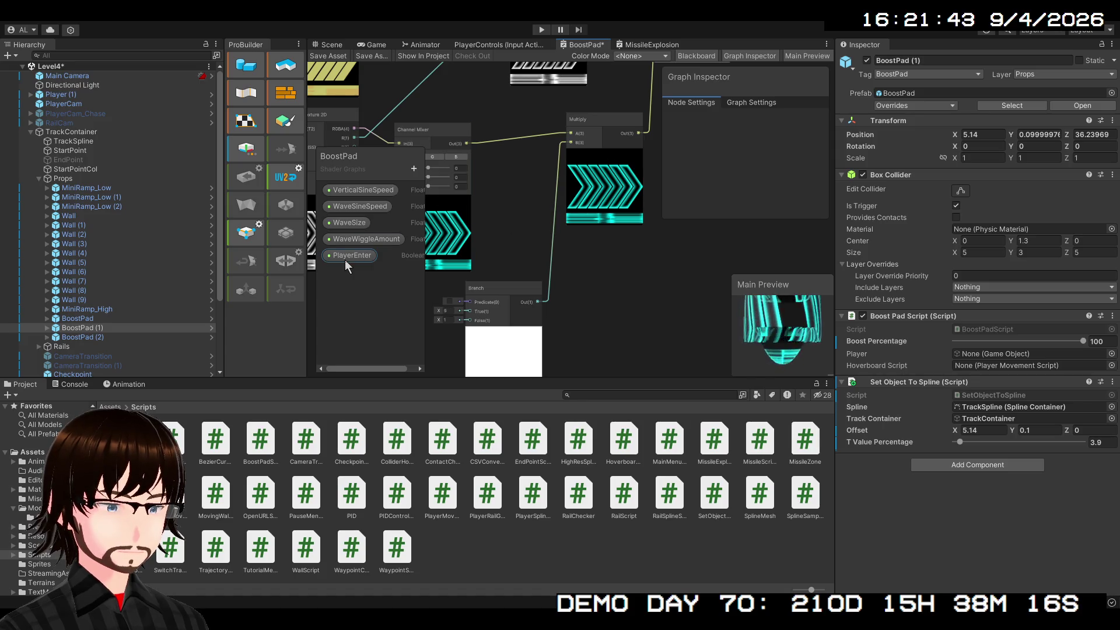
left_click_drag(453, 303, 573, 278)
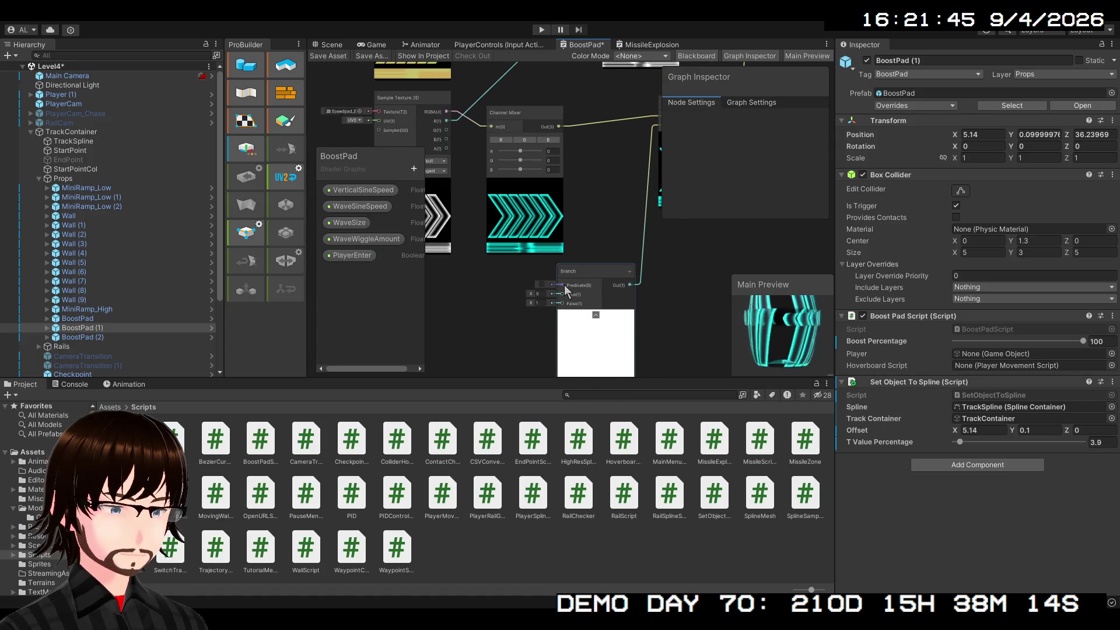
mouse_move(354, 254)
left_mouse_down()
mouse_move(476, 286)
mouse_move(562, 285)
mouse_move(518, 290)
left_mouse_up()
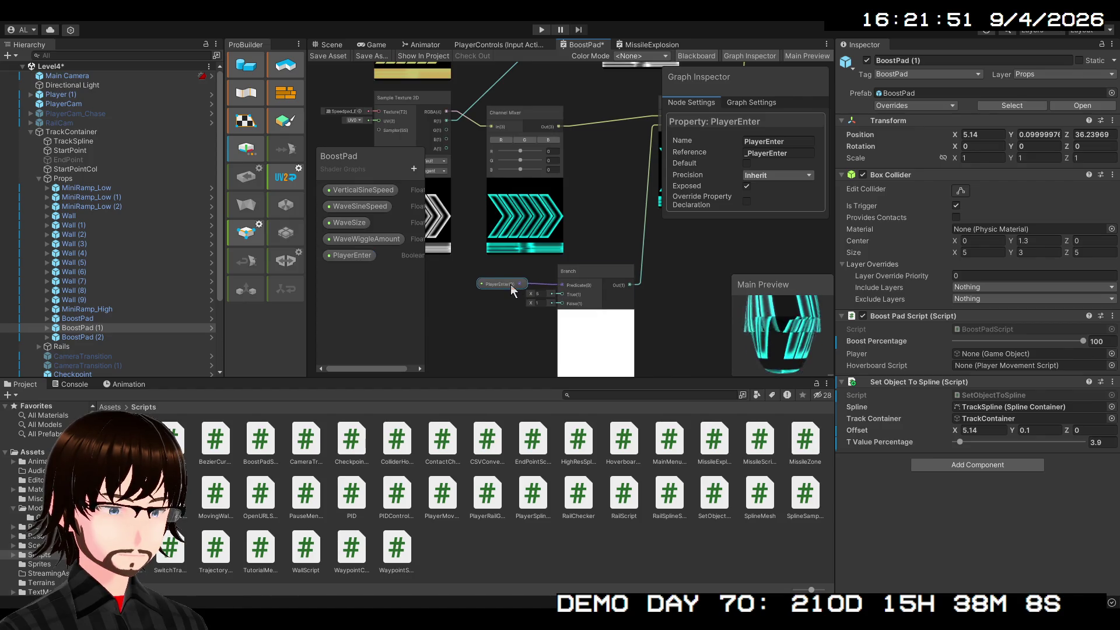
- Toggle PlayerEnter's Default on and off to compare the Multiply preview, leaving it off
left_click(746, 164)
left_click_drag(721, 215, 612, 327)
left_click(747, 163)
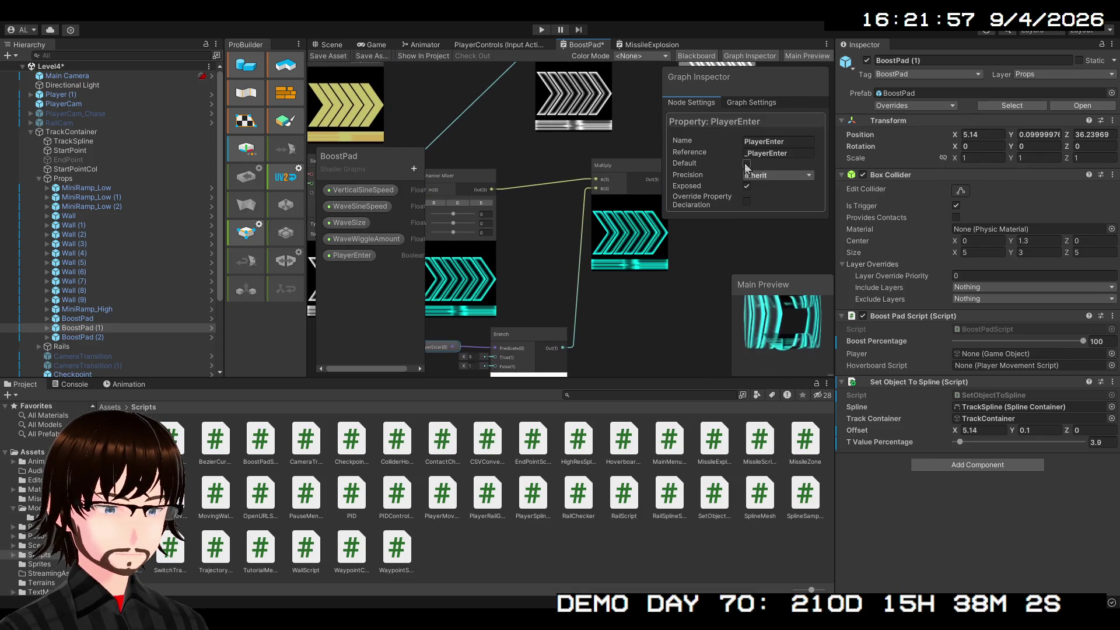
left_click(746, 165)
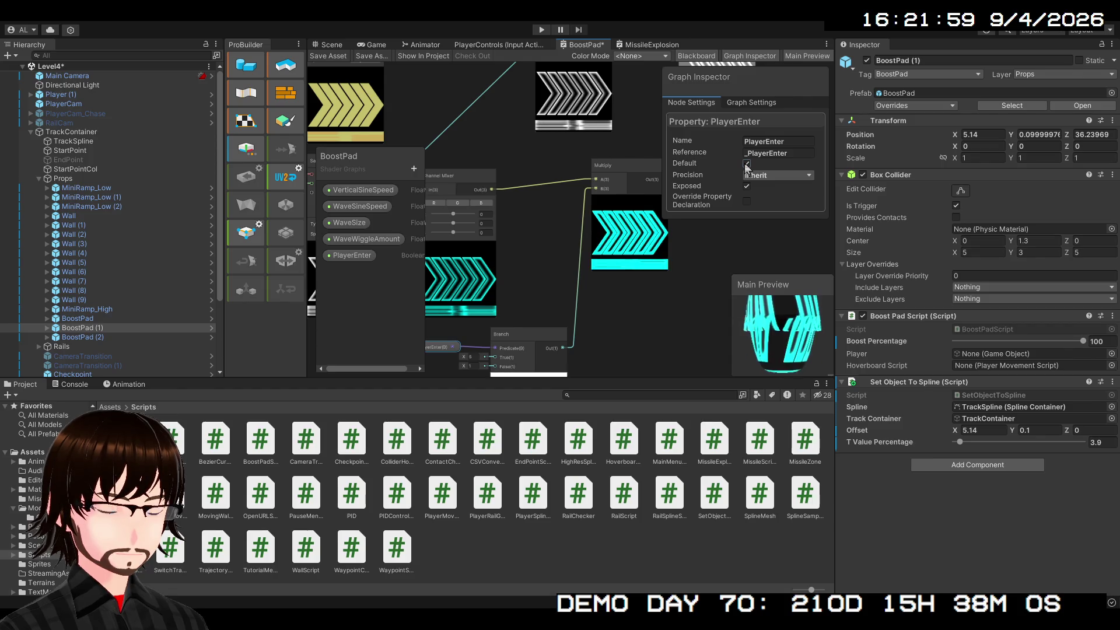
left_click(746, 165)
left_click(746, 165)
left_click(747, 165)
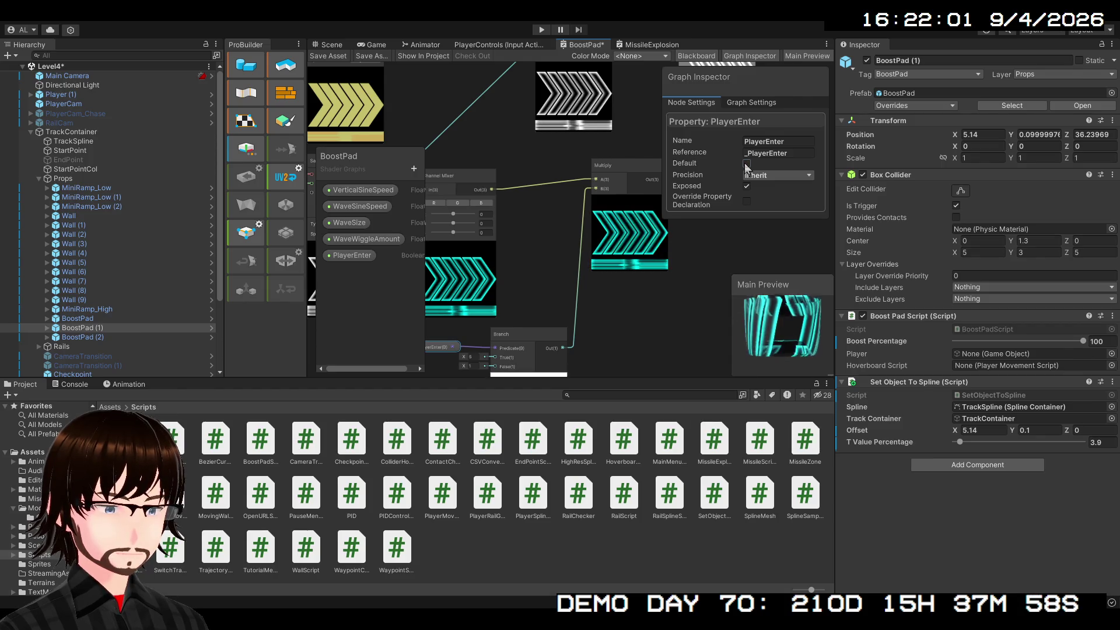
left_click(746, 165)
left_click(746, 165)
- Review the Add and Multiply nodes and save the BoostPad shader graph asset
mouse_move(699, 243)
left_mouse_down()
mouse_move(580, 343)
mouse_move(567, 403)
mouse_move(530, 463)
mouse_move(638, 477)
left_mouse_up()
scroll(697, 242, "down", 5)
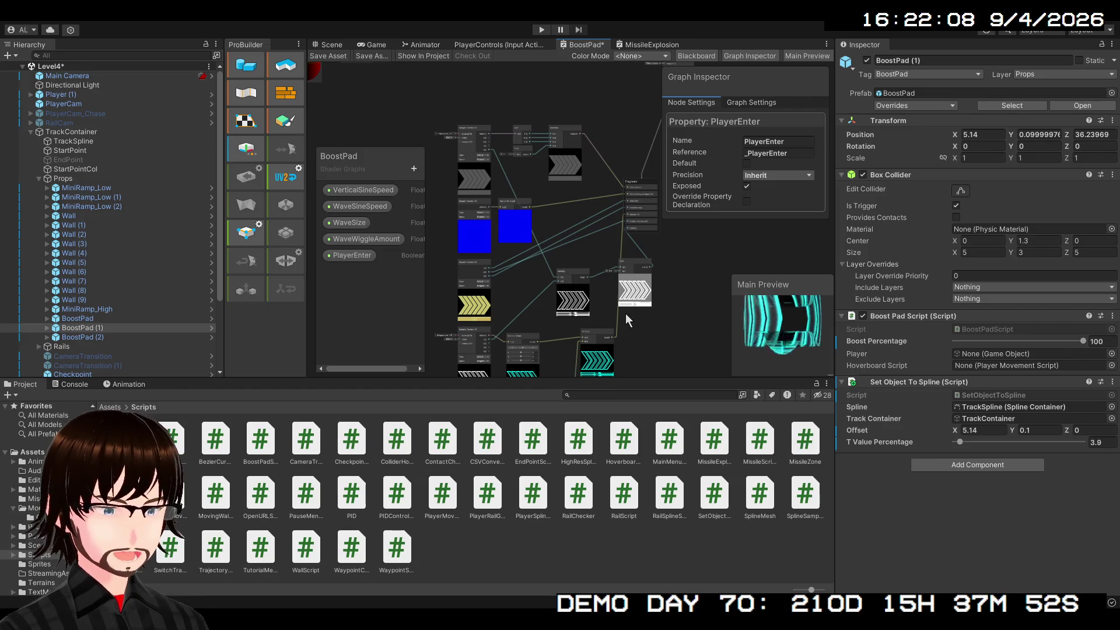
scroll(611, 326, "up", 5)
mouse_move(610, 316)
left_mouse_down()
mouse_move(652, 351)
mouse_move(736, 250)
mouse_move(632, 133)
mouse_move(610, 190)
mouse_move(684, 107)
mouse_move(625, 254)
left_mouse_up()
scroll(596, 302, "up", 3)
scroll(596, 302, "down", 6)
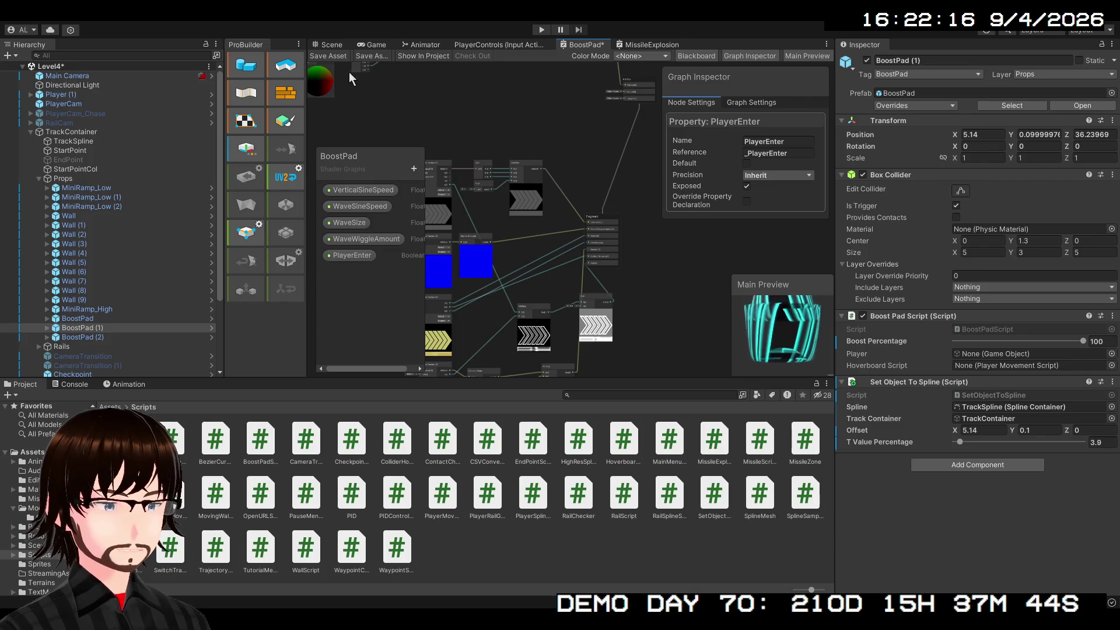
left_click(329, 57)
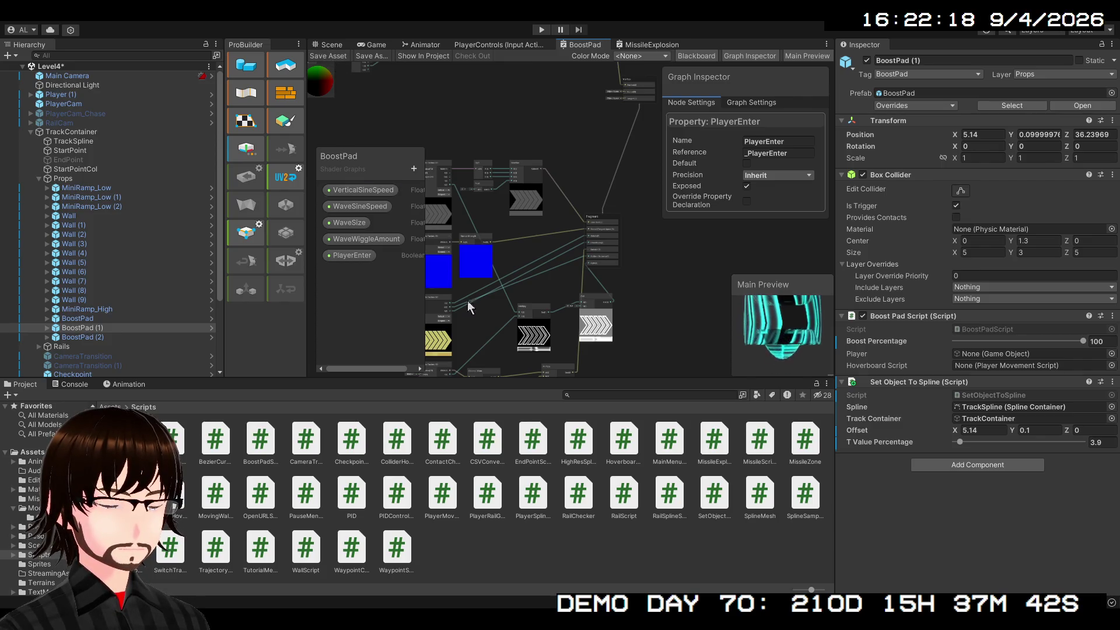
- Copy the _PlayerEnter reference and start a propertyBlock.Set call above ApplyBoost in OnTriggerEnter
left_click(777, 154)
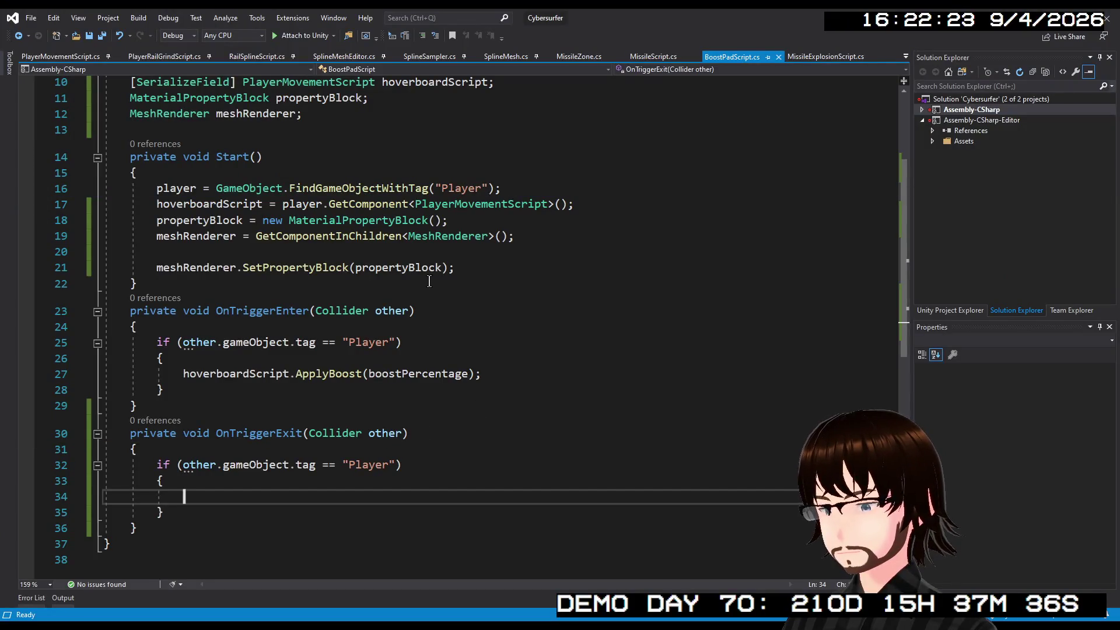
left_click(372, 360)
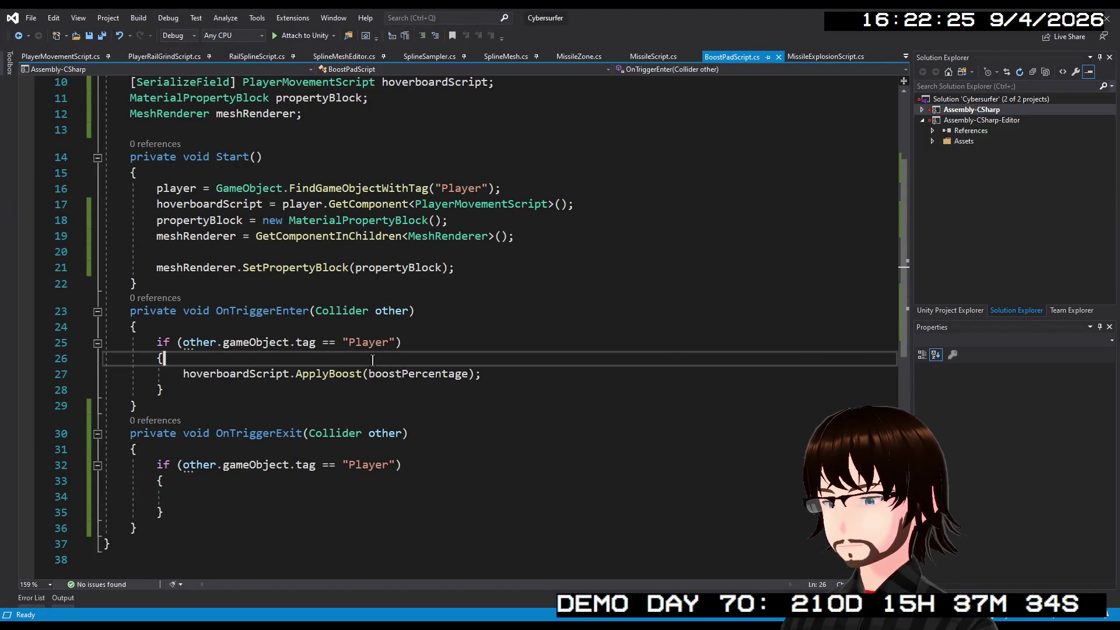
key("Return")
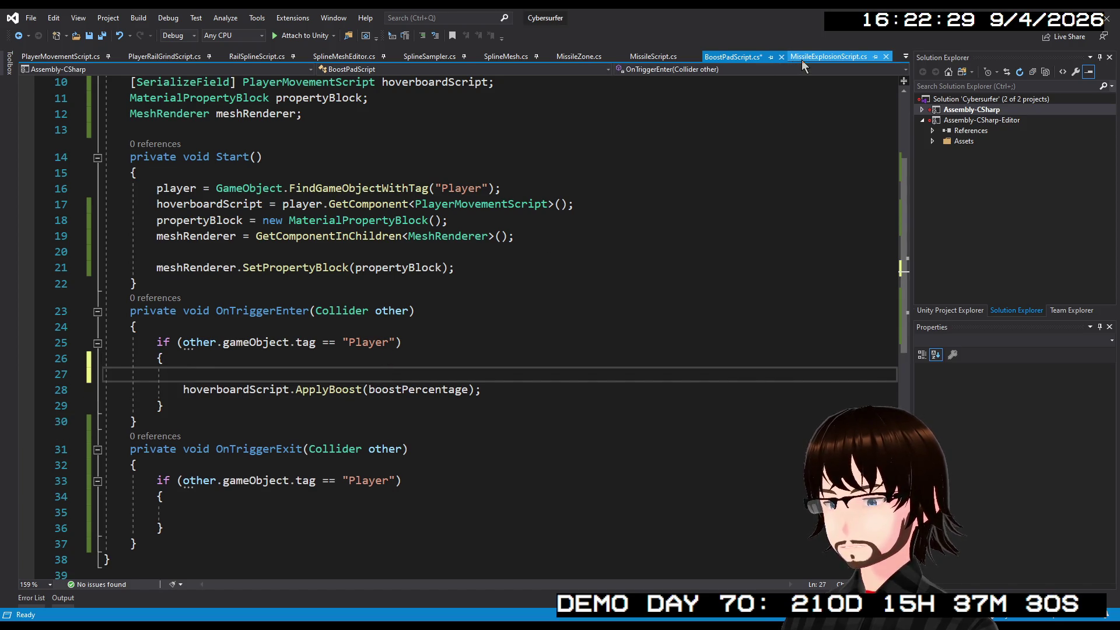
type("p")
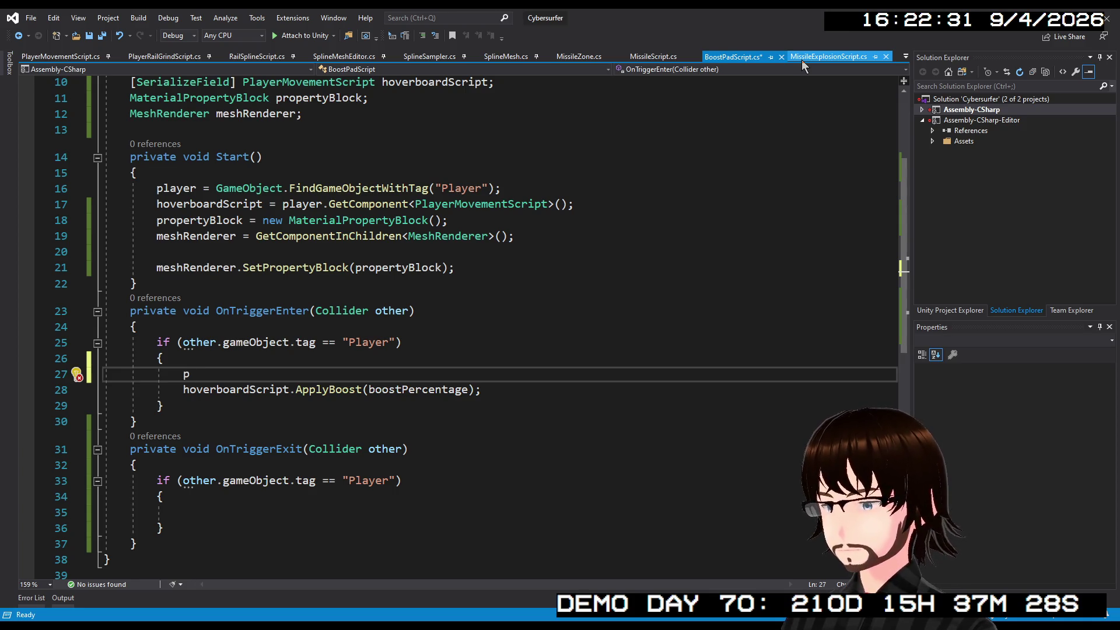
type("rop")
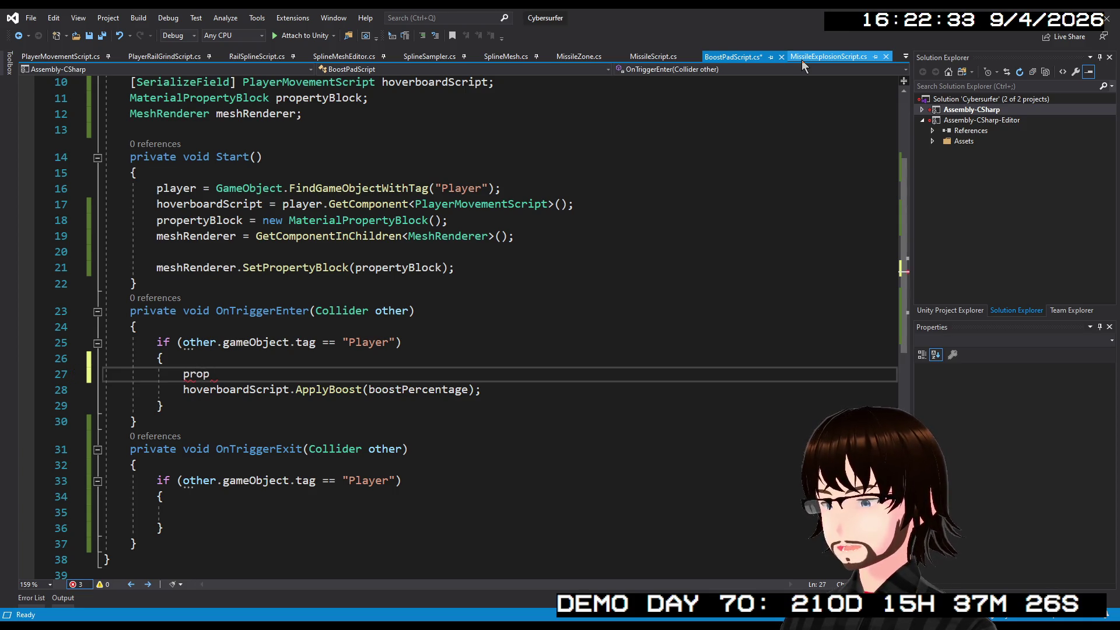
type("ertyBlock")
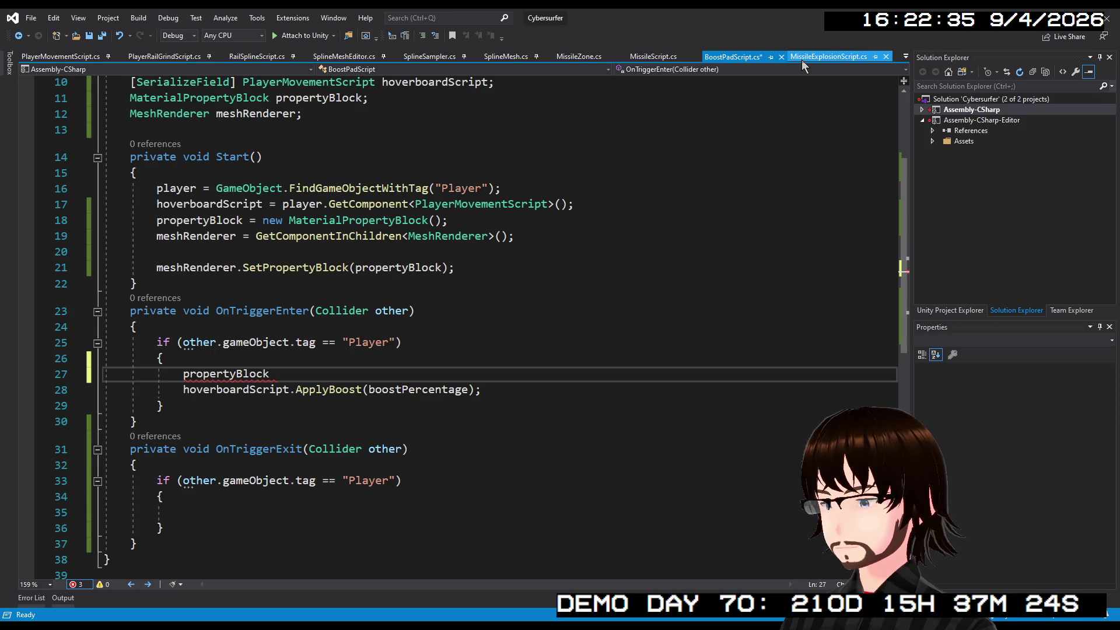
type(".Se")
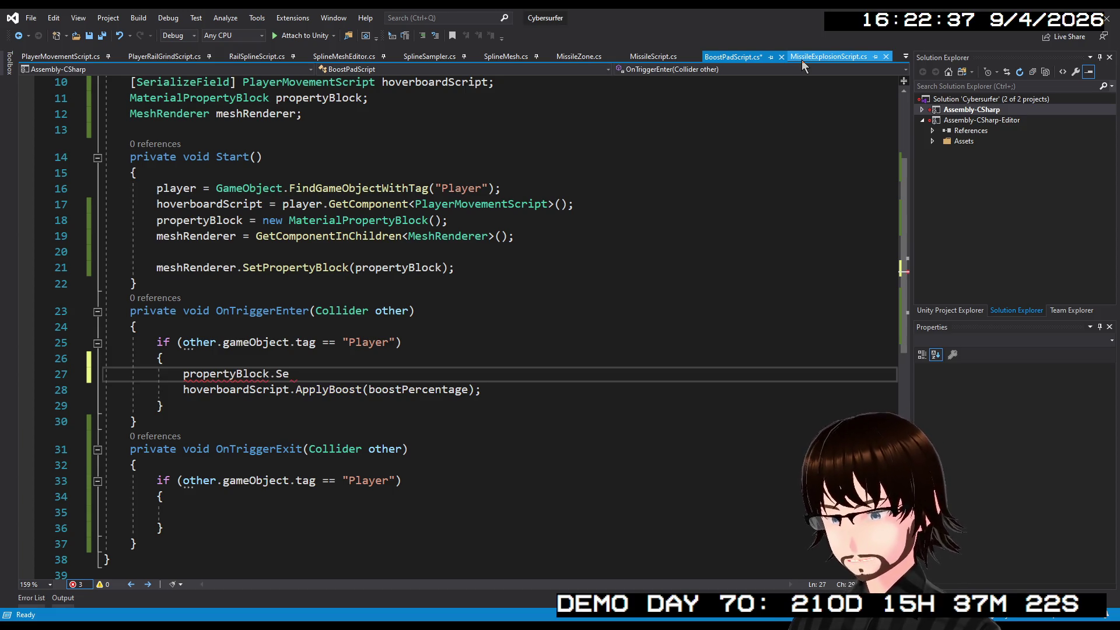
type("tB")
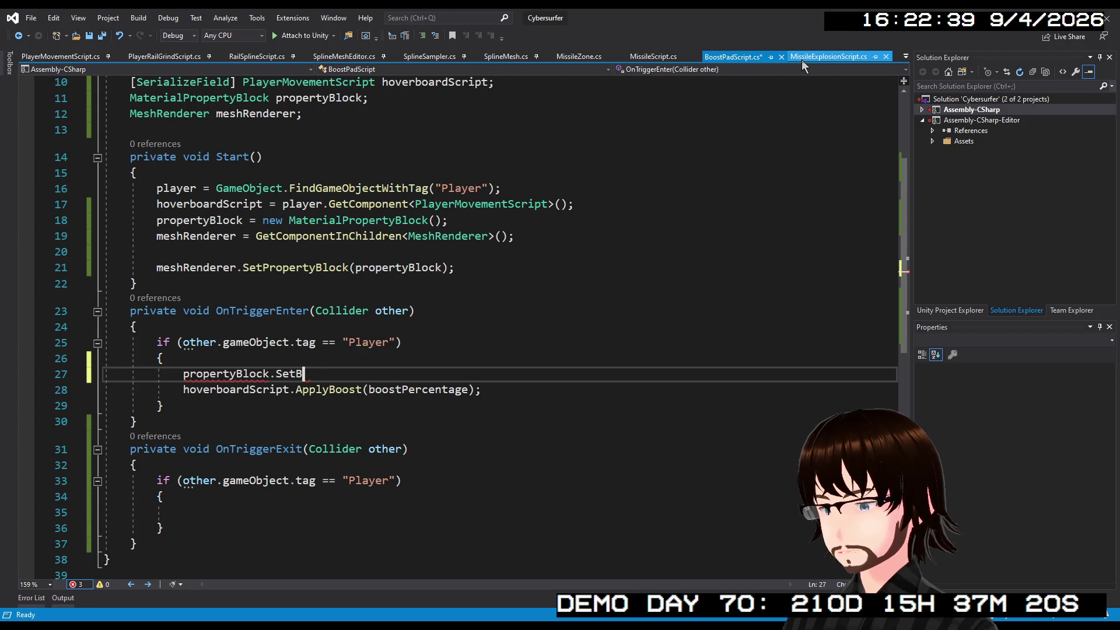
key("BackSpace")
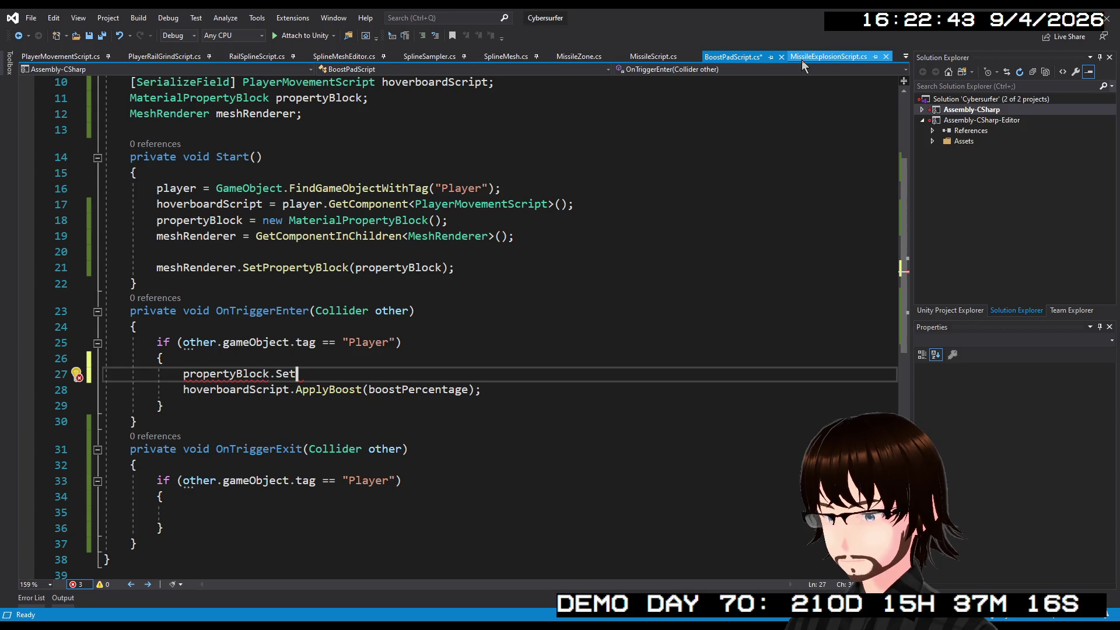
type("Boo")
key("BackSpace")
key("BackSpace")
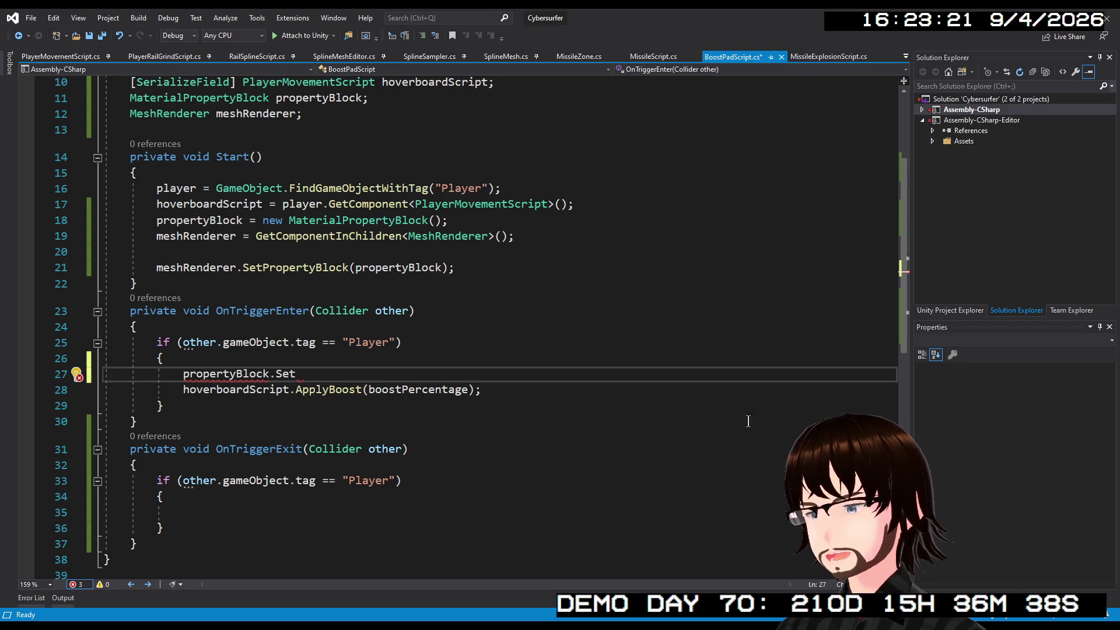
key("Down")
key("End")
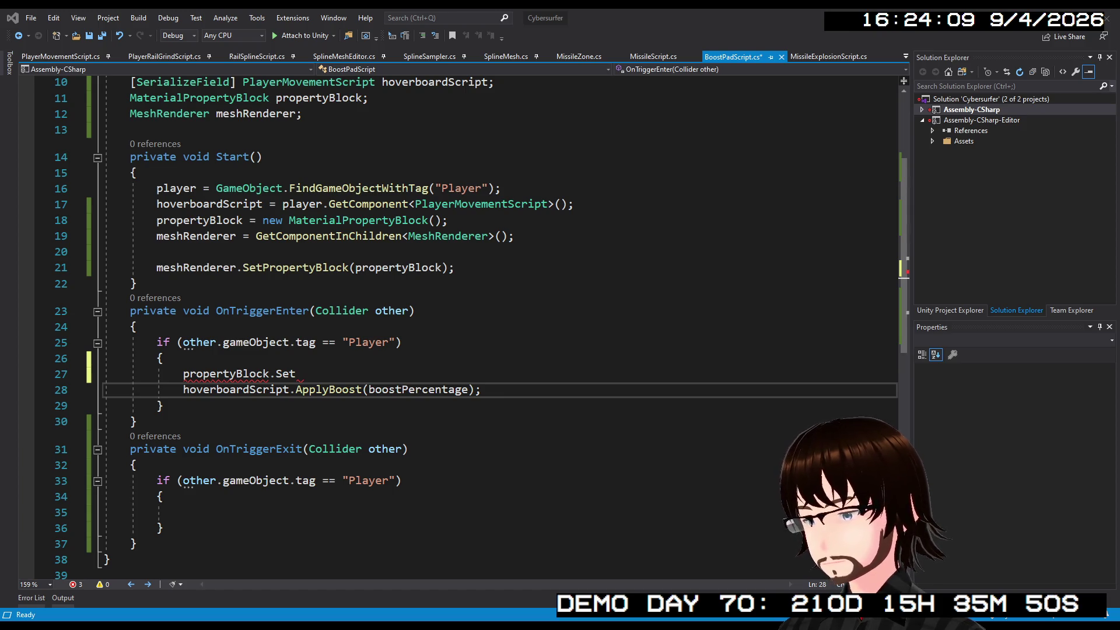
- Replace the partial call with SetFloat("_PlayerEnter", true ? 1f : 0f) in OnTriggerEnter
left_click_drag(308, 372, 283, 373)
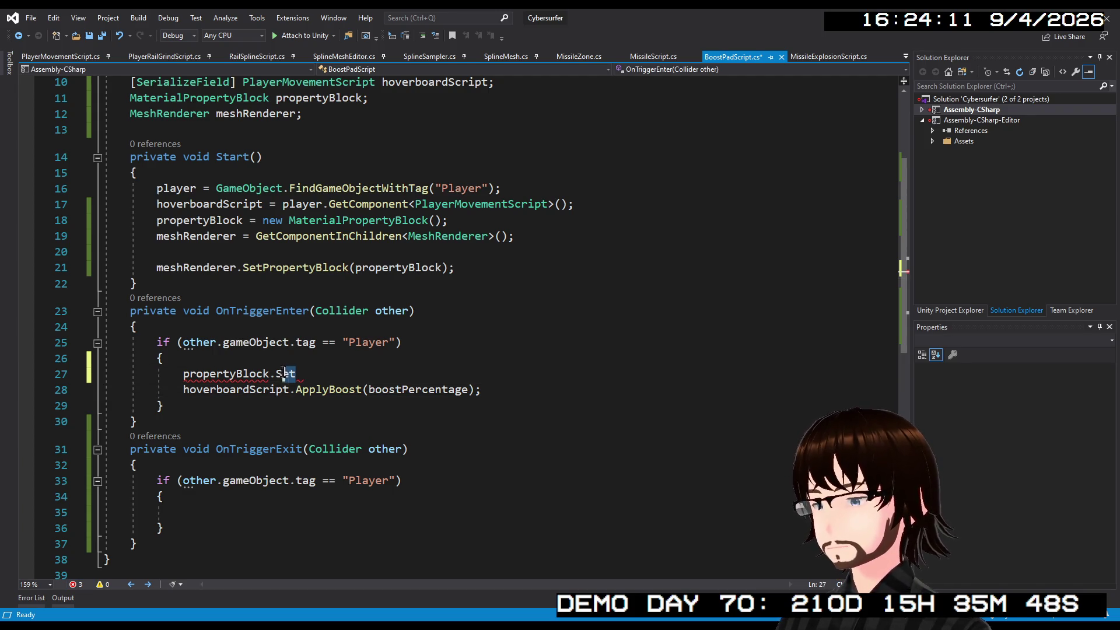
type("SetFloat(\"_MyBoolean\", myBoolValue ? 1f : 0f);")
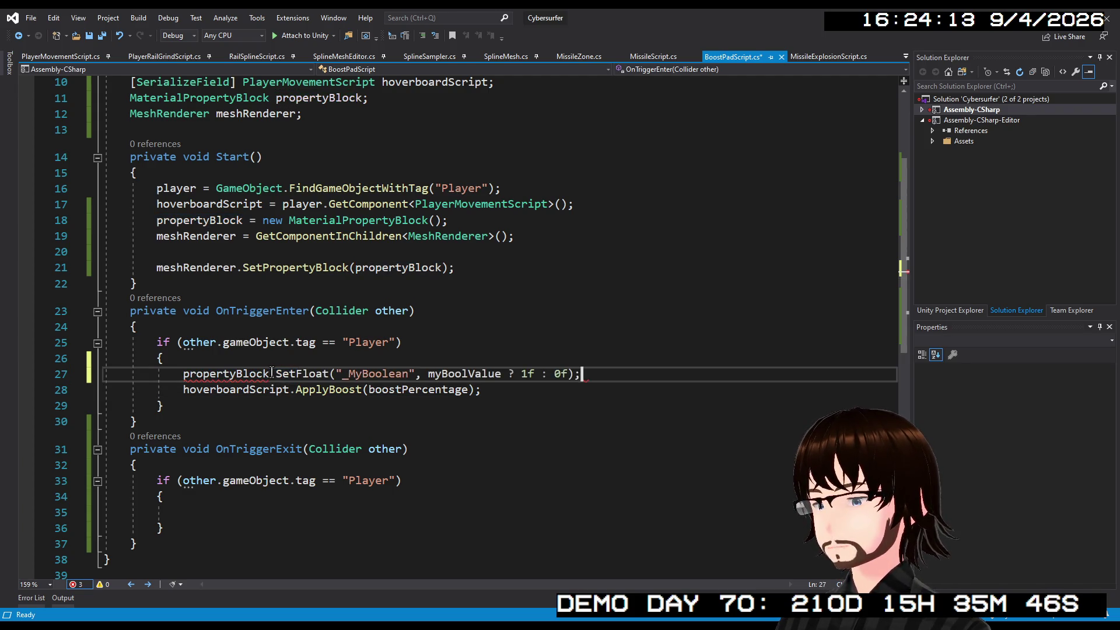
double_click(383, 374)
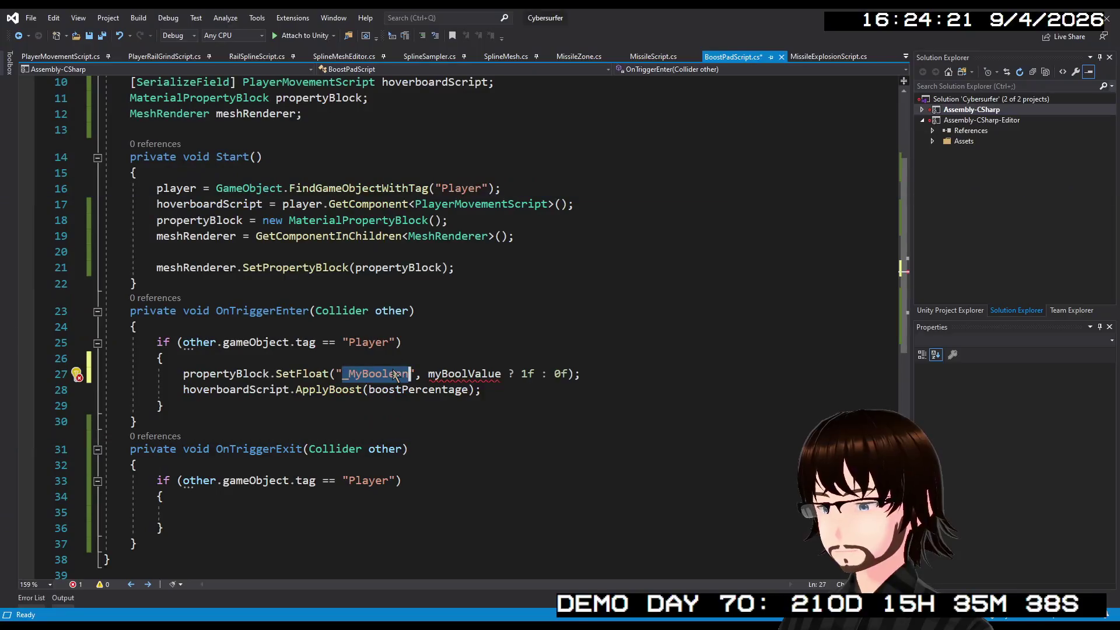
type("_PlayerEnter")
double_click(475, 375)
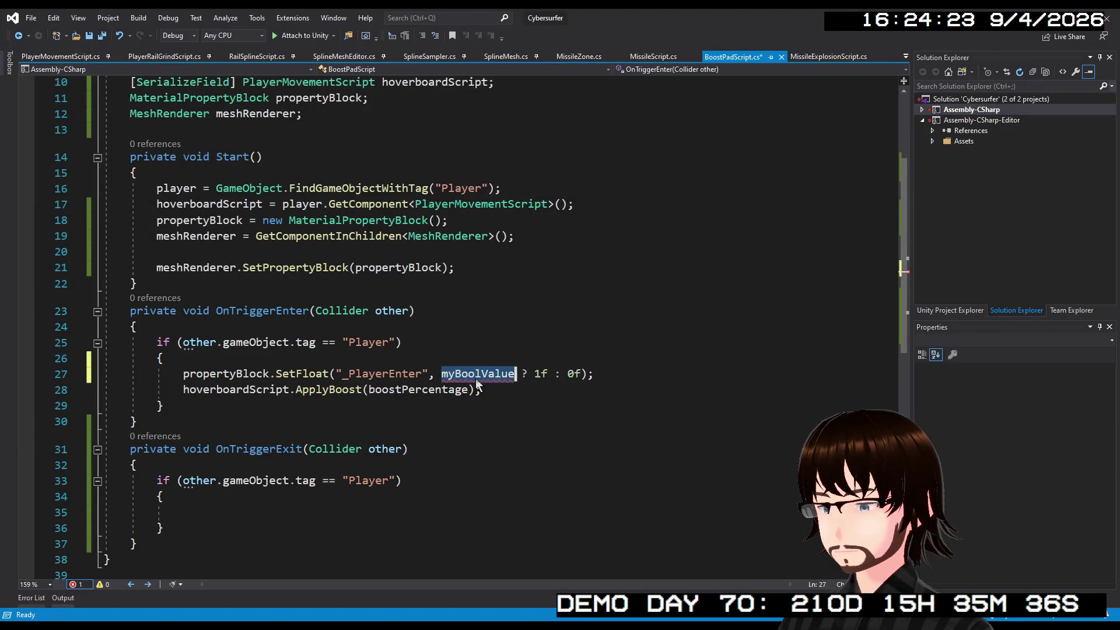
type("t")
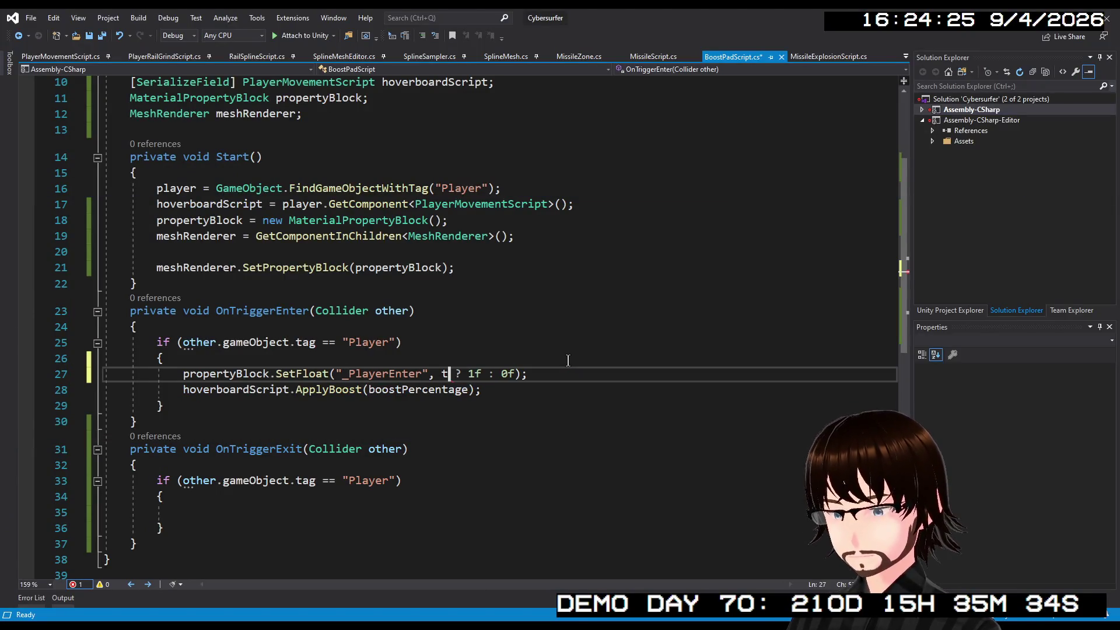
type("rue")
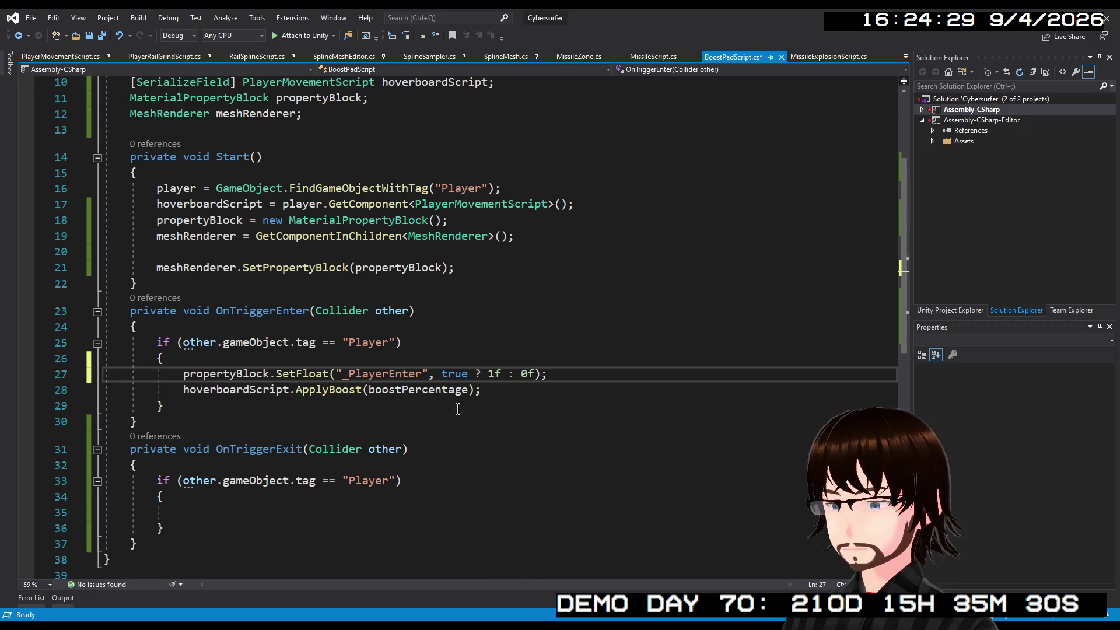
- Copy the SetFloat statement into OnTriggerExit with false instead of true
left_click_drag(559, 373, 183, 369)
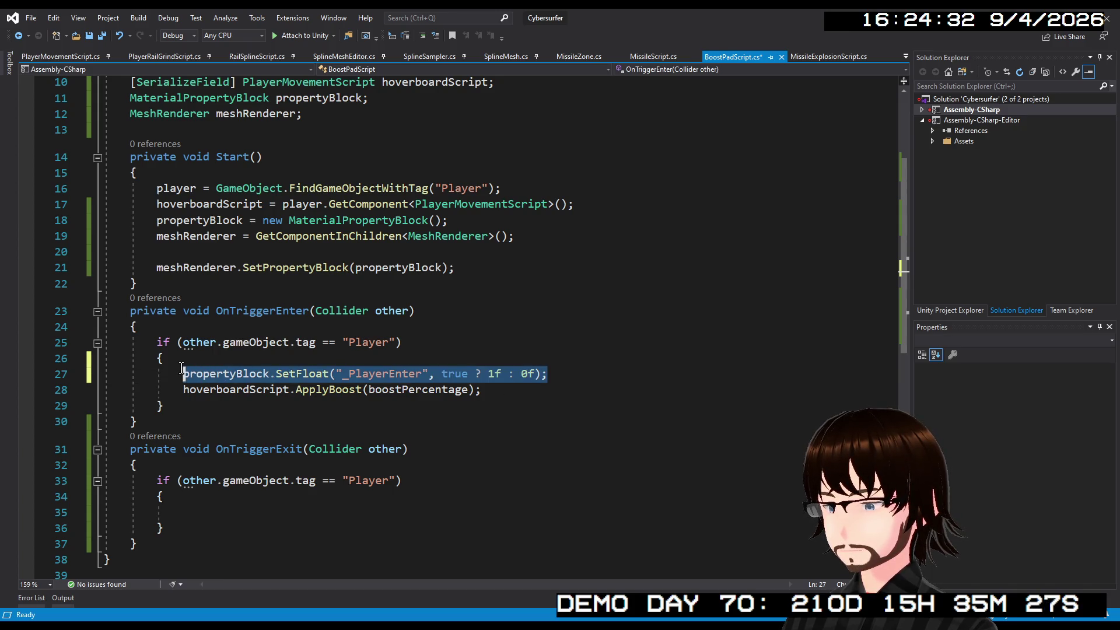
key("ctrl+c")
left_click(207, 516)
key("ctrl+v")
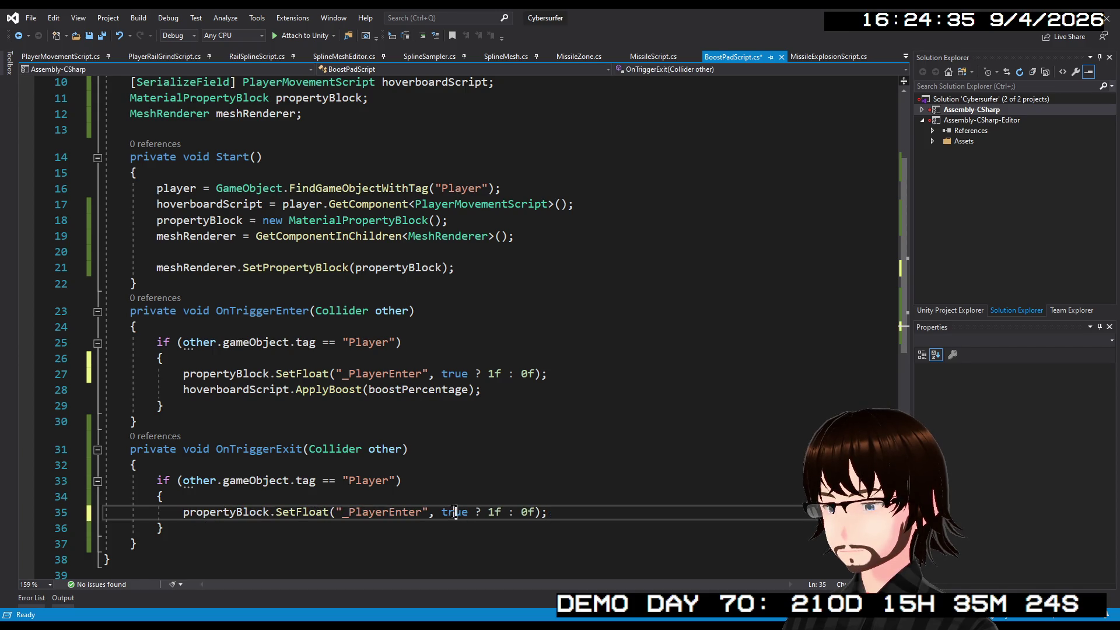
double_click(454, 512)
type("false")
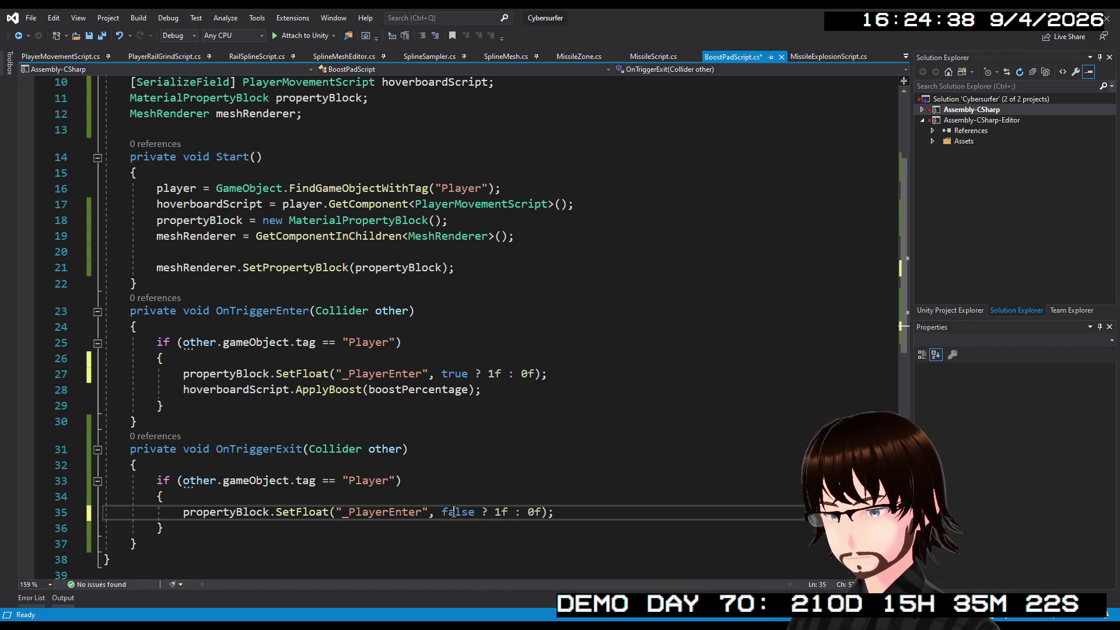
- Add meshRenderer.SetPropertyBlock after the SetFloat calls in both trigger handlers
left_click(603, 412)
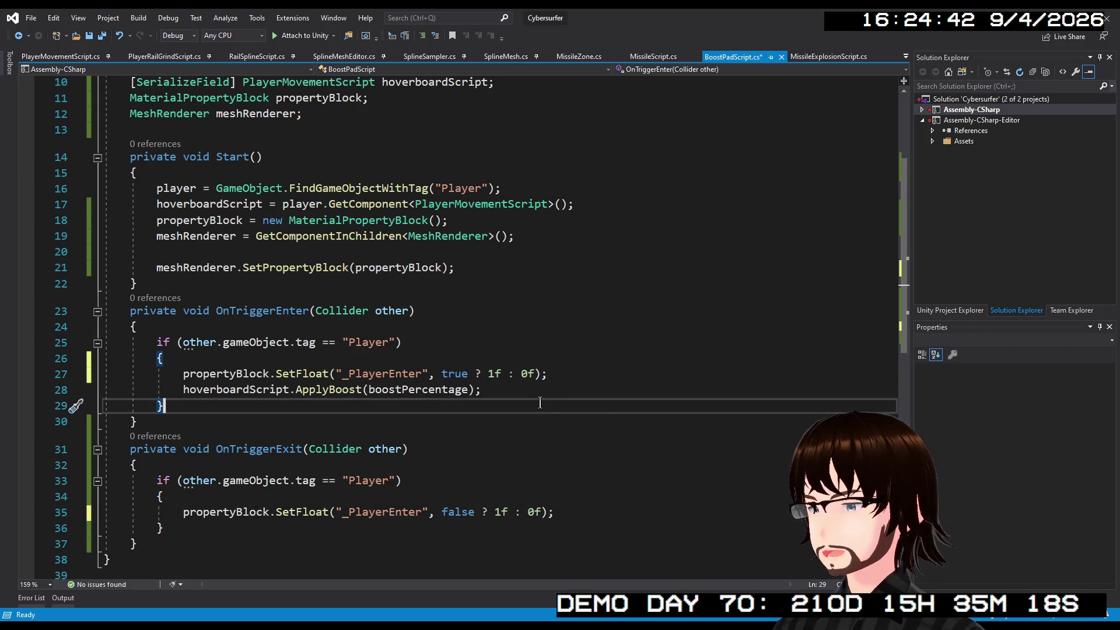
left_click_drag(474, 266, 149, 263)
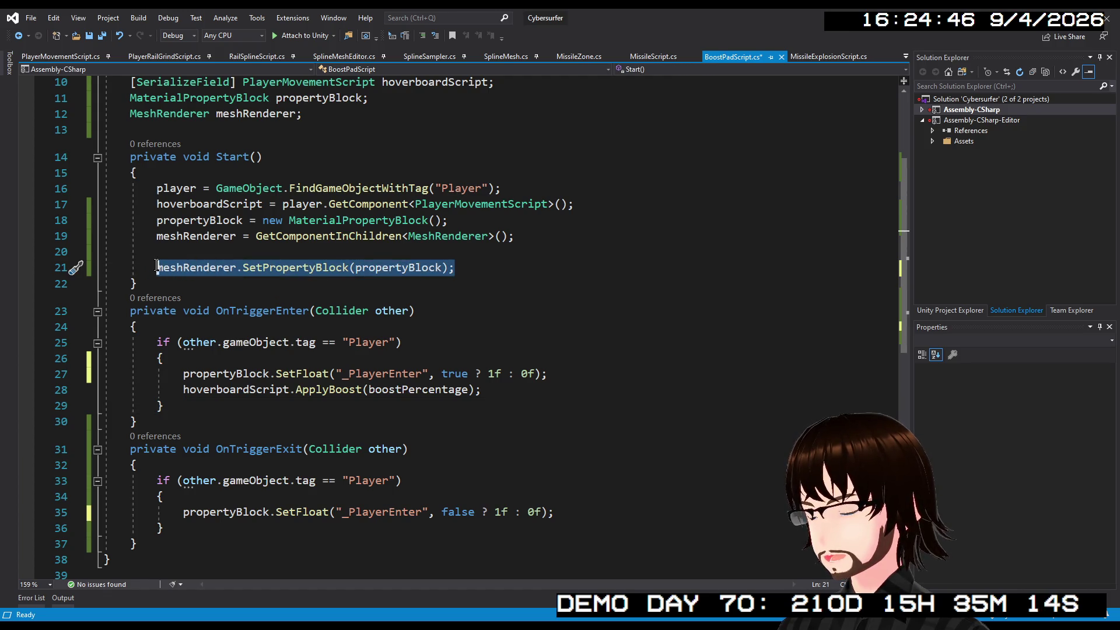
left_click(502, 385)
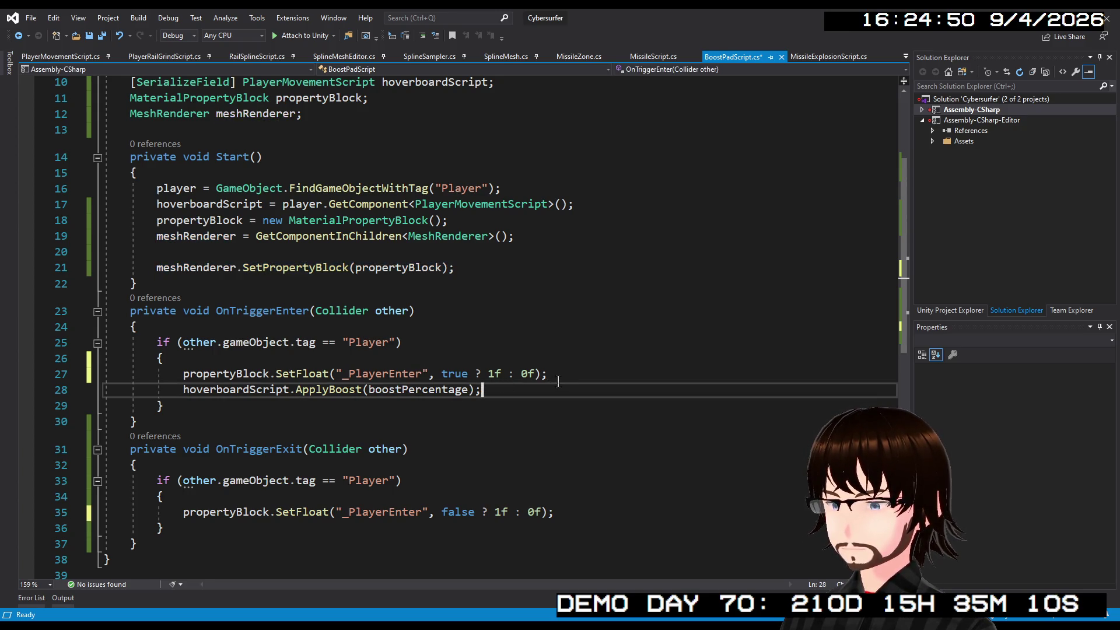
key("Return")
key("ctrl+v")
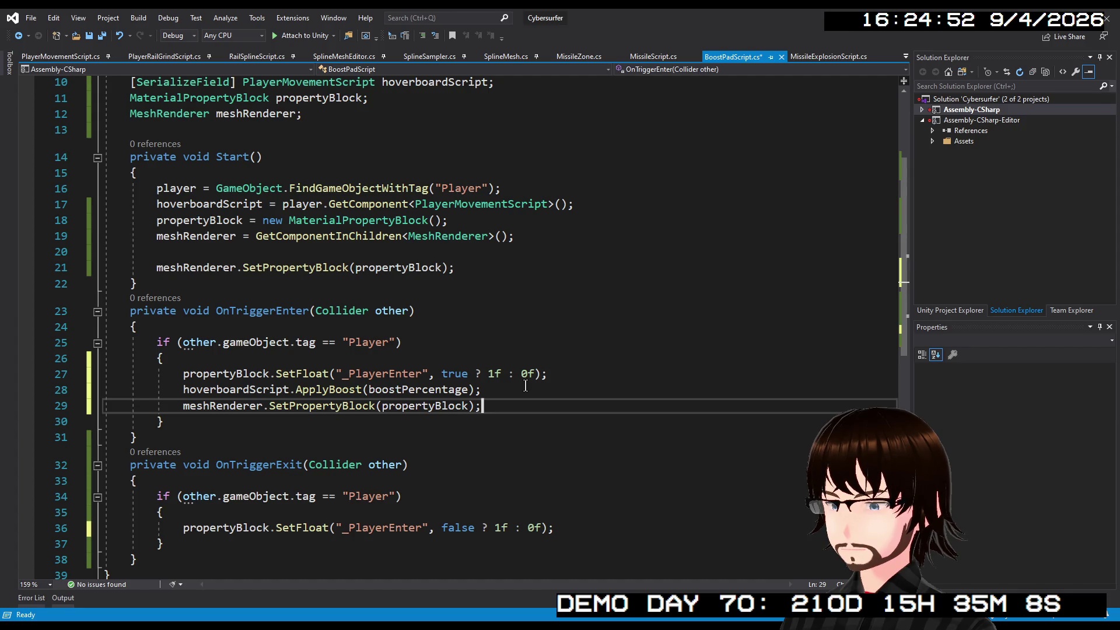
left_click(578, 524)
key("Return")
key("ctrl+v")
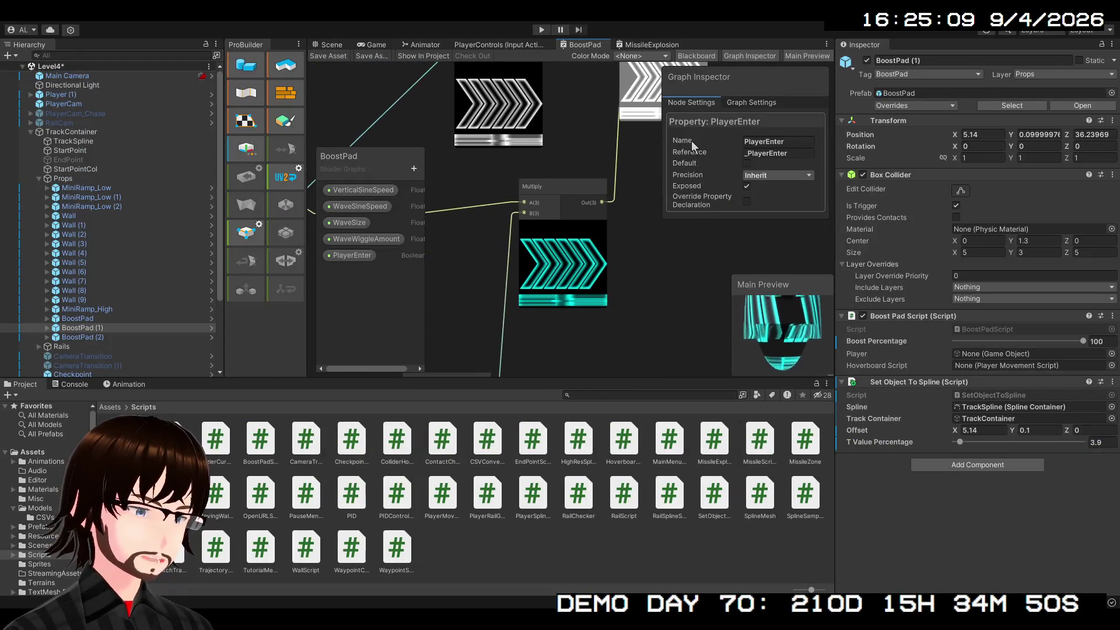
- Move the PlayerEnter and Branch nodes further left to make space
scroll(603, 306, "down", 2)
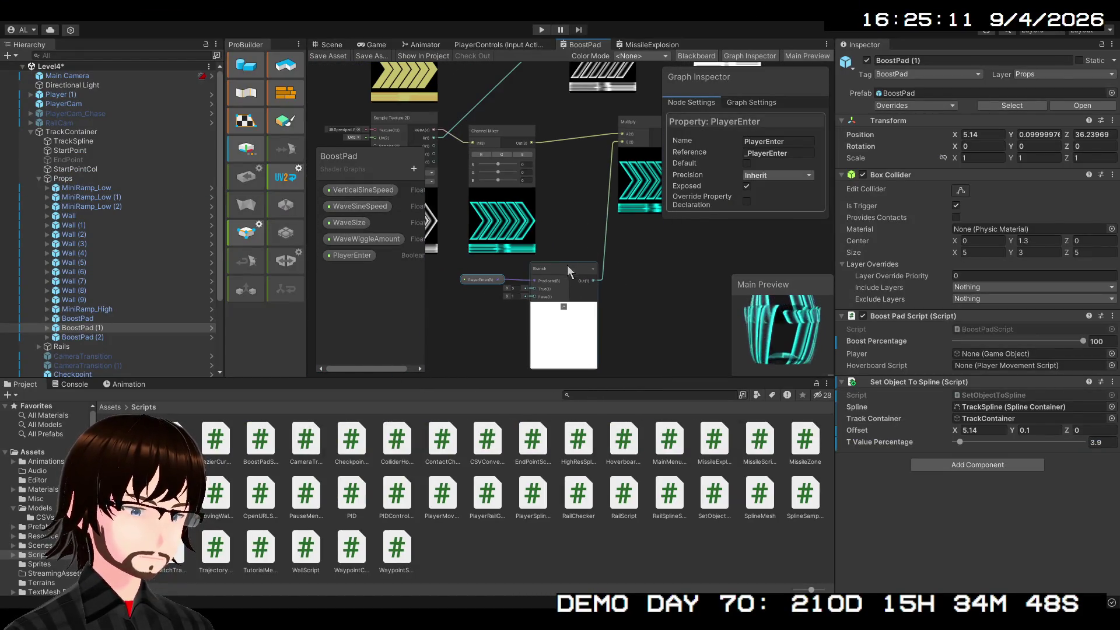
mouse_move(566, 264)
left_mouse_down()
mouse_move(491, 278)
mouse_move(523, 282)
mouse_move(412, 287)
mouse_move(429, 296)
mouse_move(529, 272)
mouse_move(438, 272)
left_mouse_up()
mouse_move(621, 263)
left_mouse_down()
mouse_move(516, 276)
mouse_move(525, 274)
left_mouse_up()
left_click(628, 285)
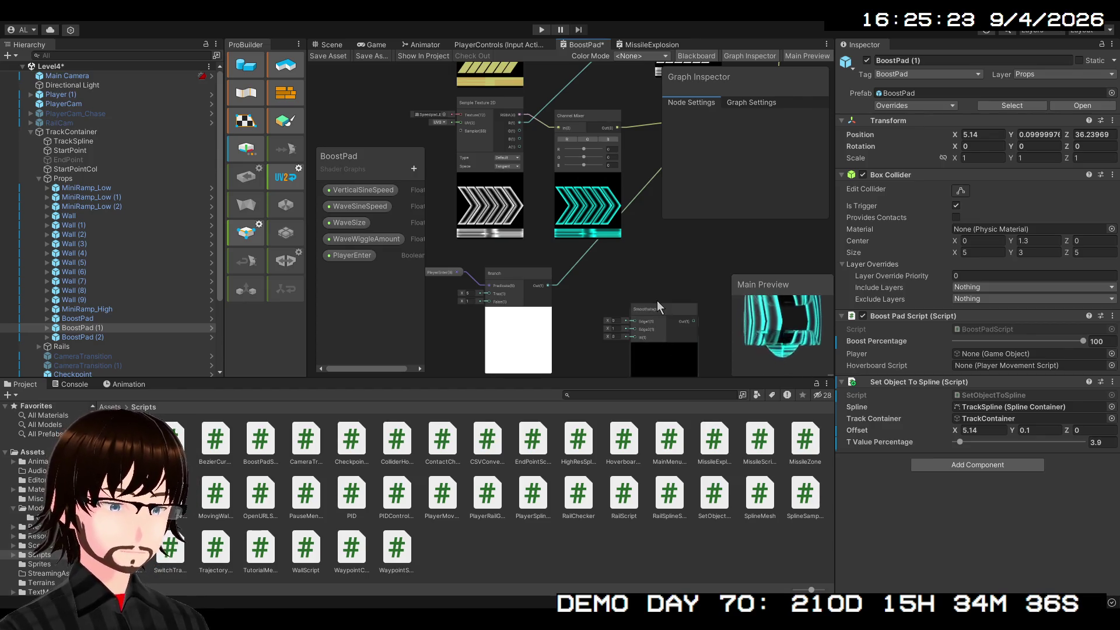
- Paste a Smoothstep node, feed the Branch output into its In, and enter Edge1 1
key("ctrl+v")
scroll(589, 307, "up", 3)
left_click_drag(704, 317, 654, 247)
scroll(627, 262, "down", 1)
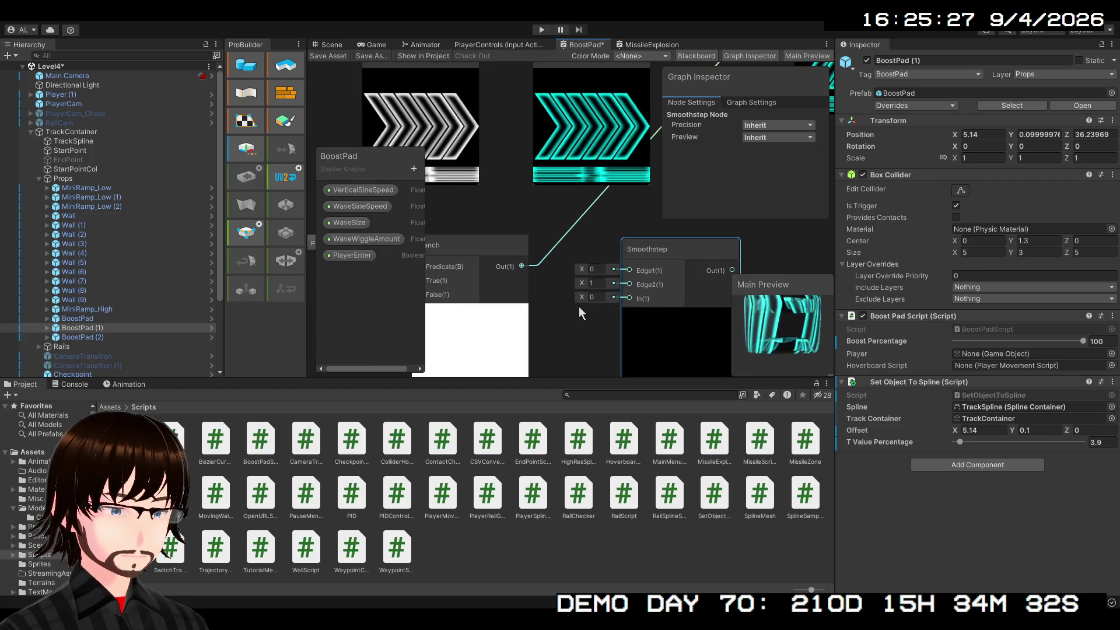
left_click_drag(523, 266, 624, 298)
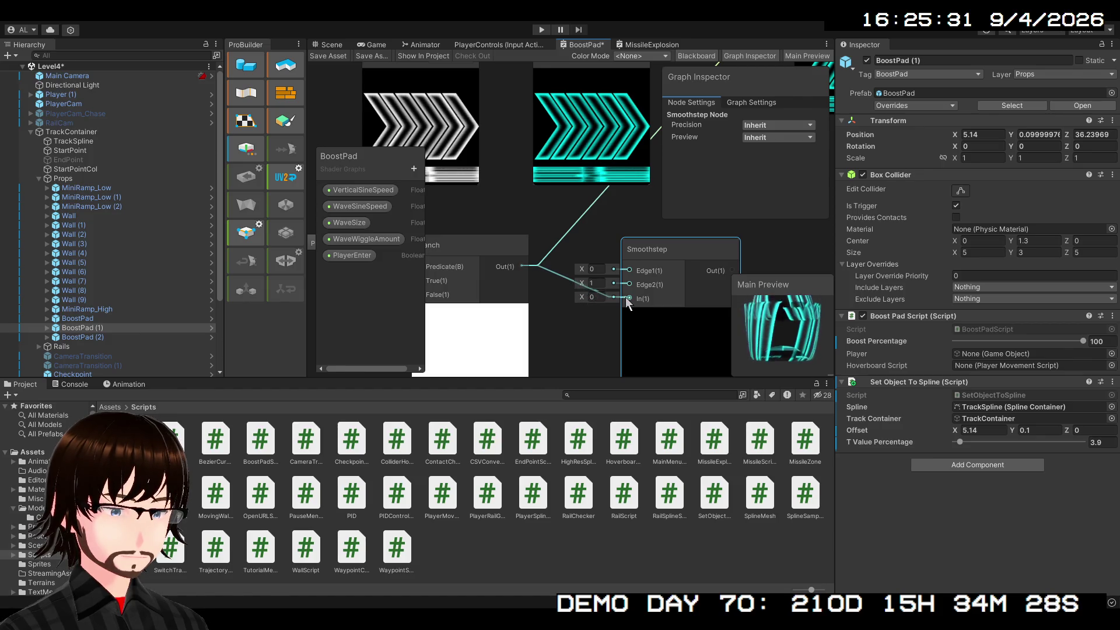
left_click(596, 269)
type("1")
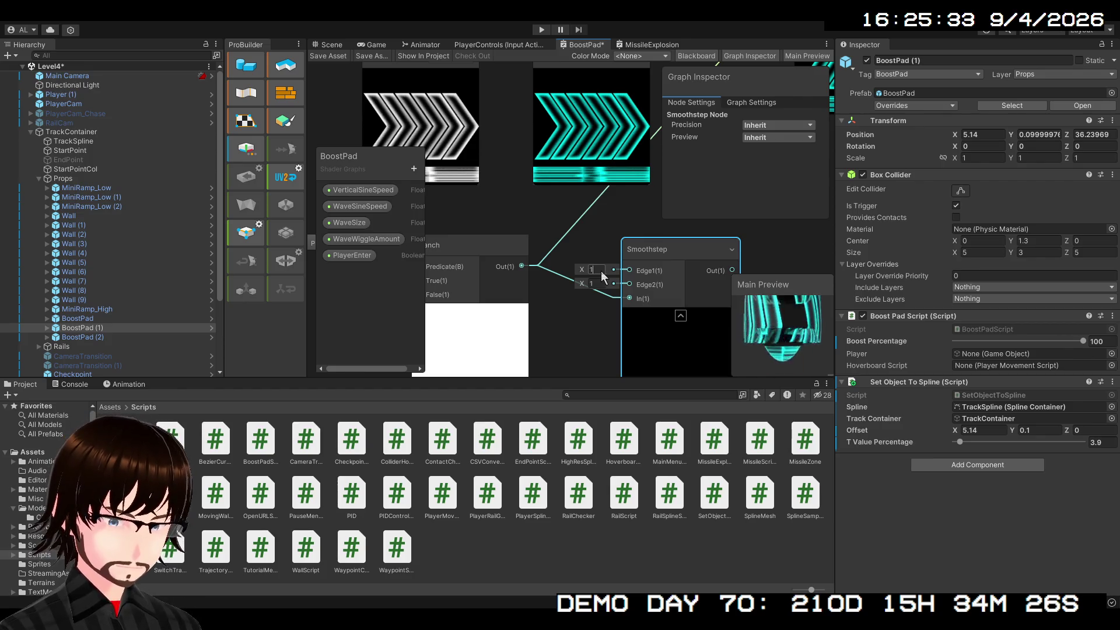
- Reposition the Smoothstep node alongside the Sample Texture and Branch nodes
scroll(587, 313, "down", 4)
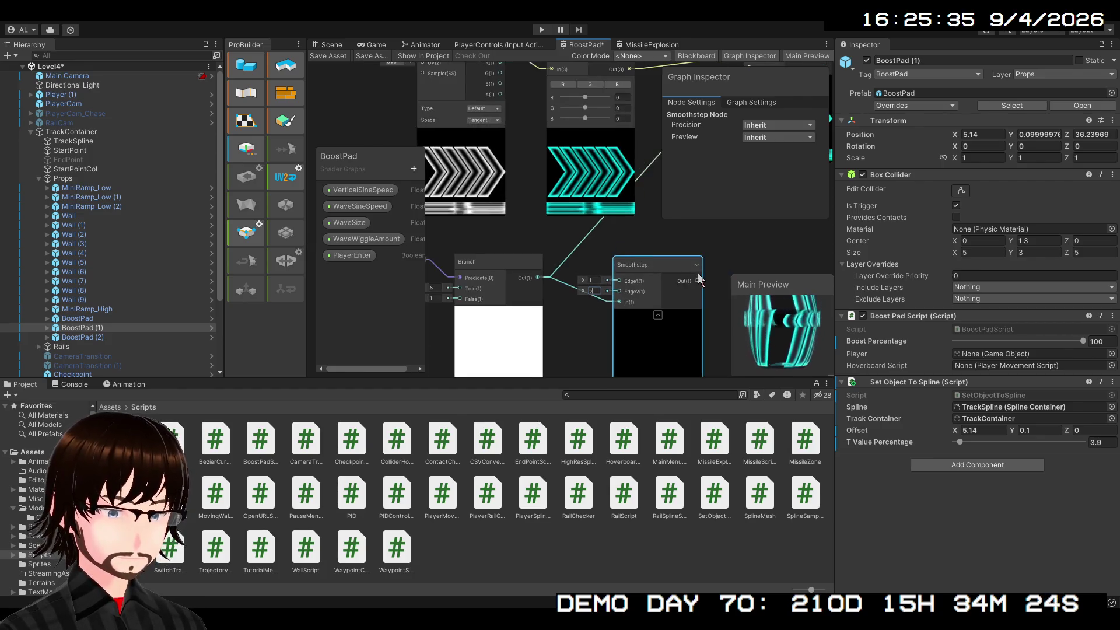
scroll(607, 315, "down", 2)
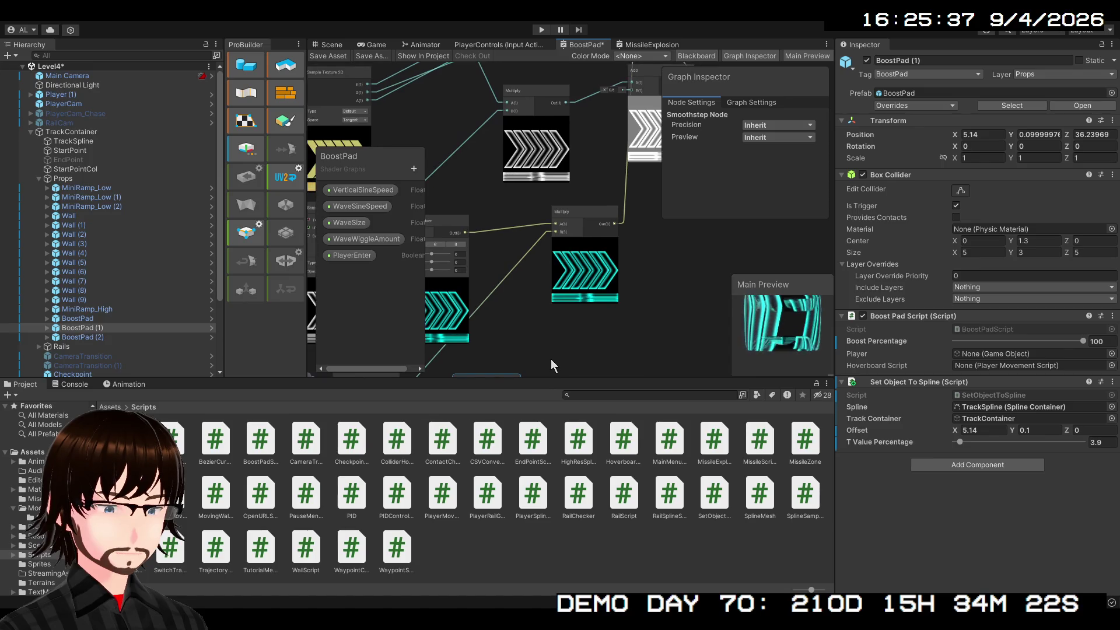
left_click_drag(550, 353, 551, 303)
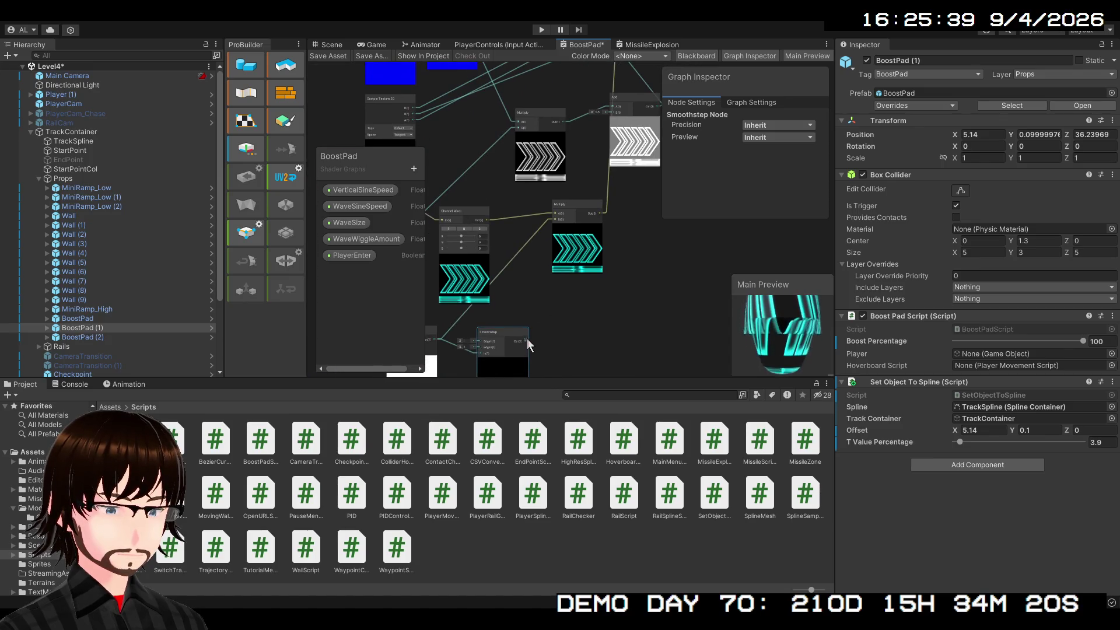
left_click_drag(527, 339, 552, 213)
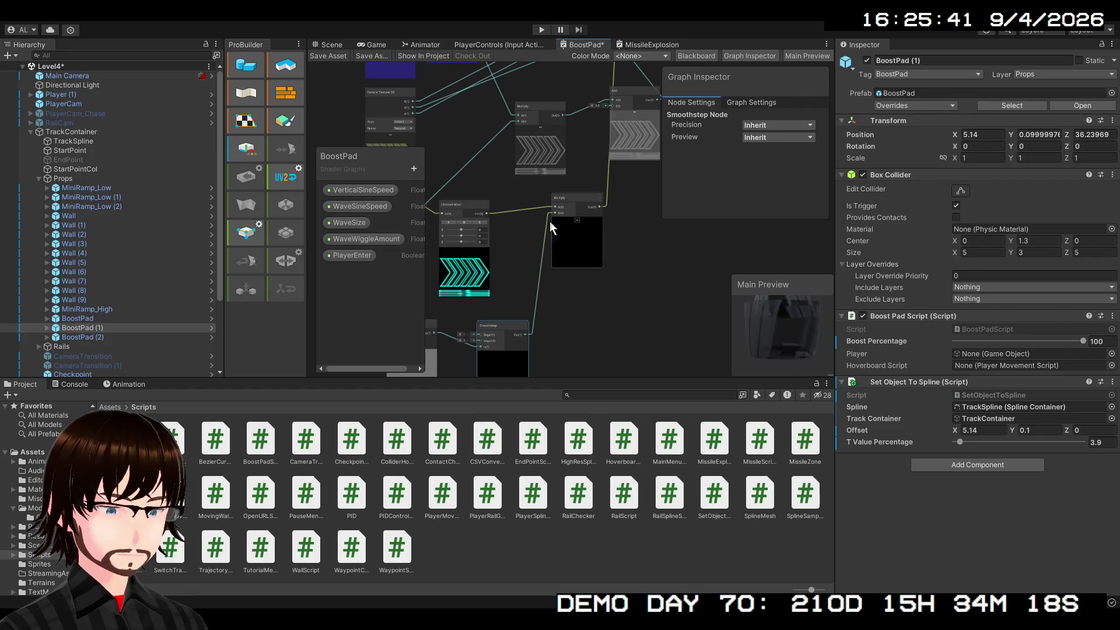
left_click_drag(513, 323, 513, 310)
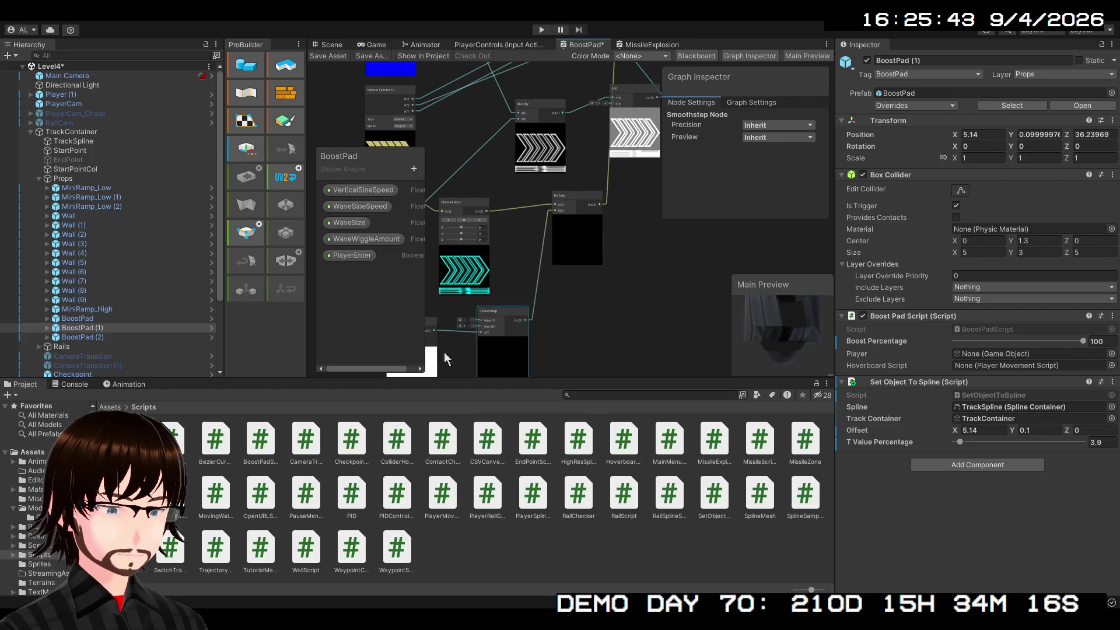
left_click_drag(462, 346, 534, 301)
scroll(524, 306, "up", 5)
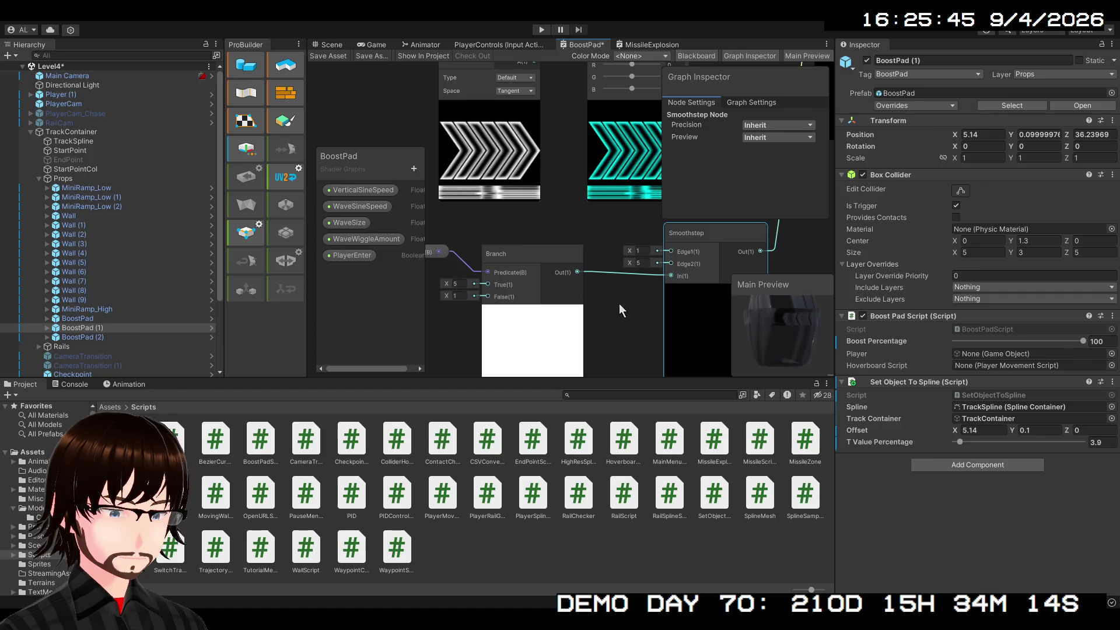
left_click_drag(612, 311, 596, 318)
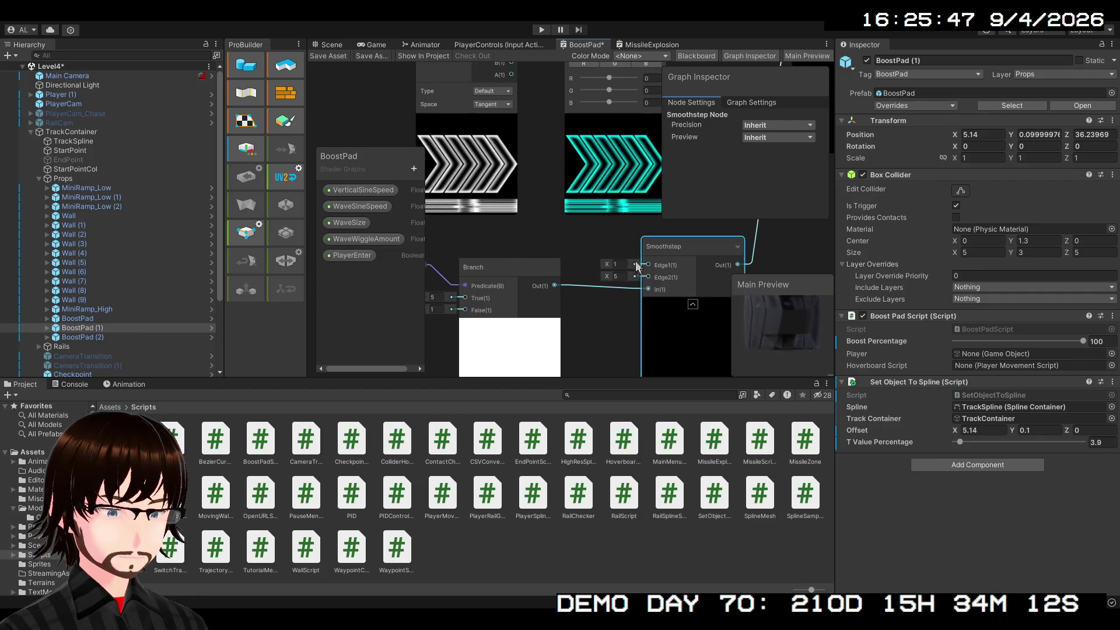
- Enter Smoothstep Edge1 as 5 and Edge2 as 1
left_click(616, 265)
type("5")
left_click(617, 276)
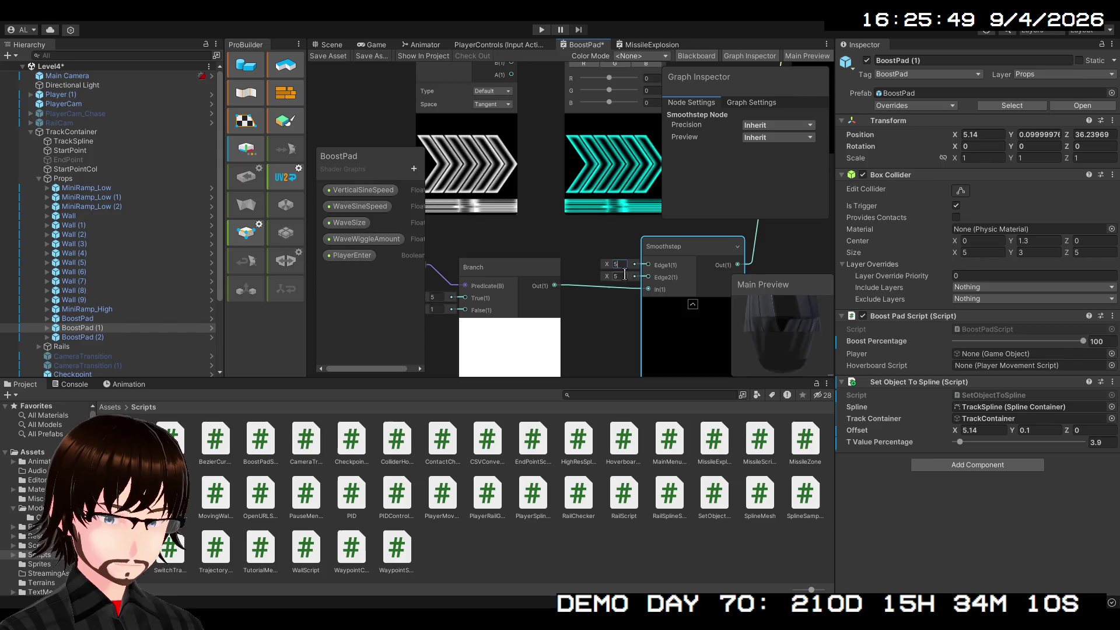
type("1")
key("Return")
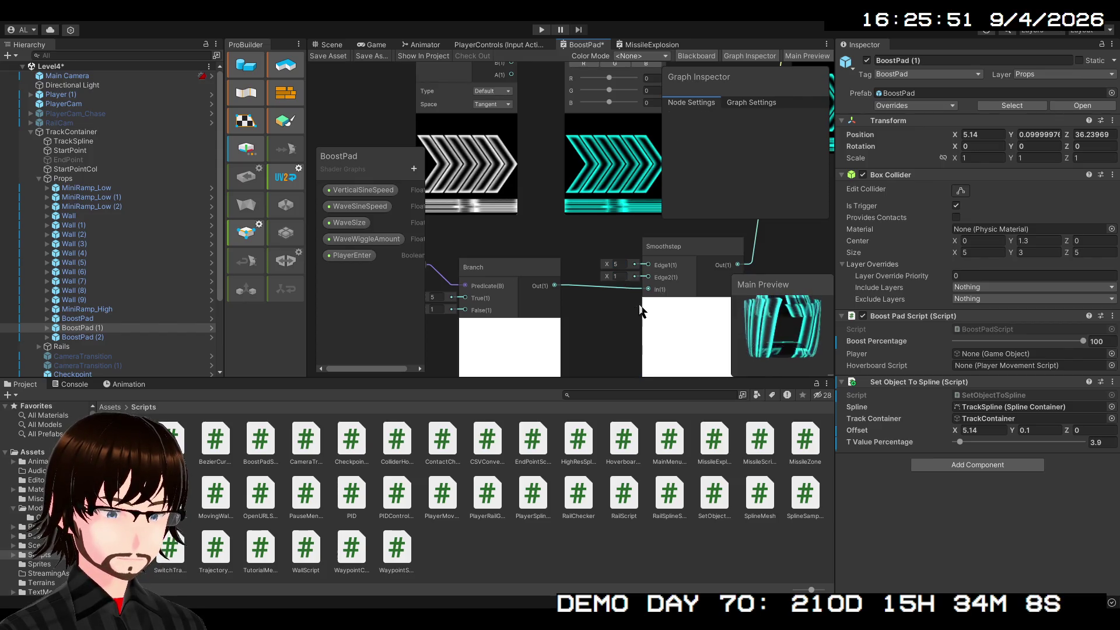
scroll(653, 306, "down", 1)
mouse_move(653, 306)
left_mouse_down()
mouse_move(618, 274)
mouse_move(582, 300)
mouse_move(617, 264)
mouse_move(630, 274)
mouse_move(596, 296)
left_mouse_up()
- Toggle PlayerEnter's Default on and off to preview the Smoothstep blend
left_click(352, 255)
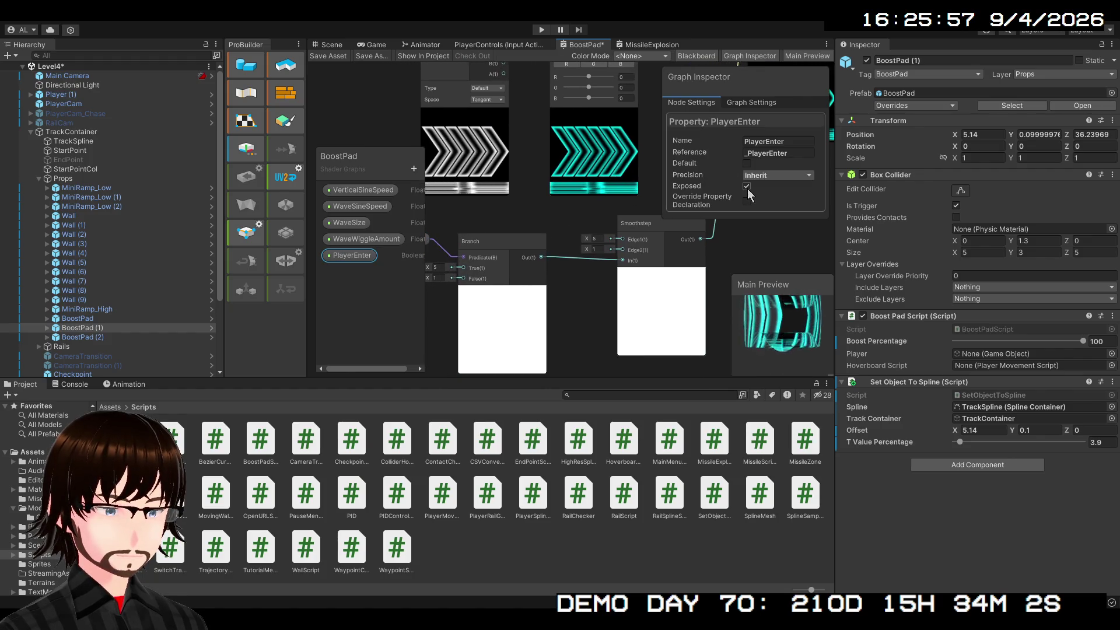
left_click(747, 164)
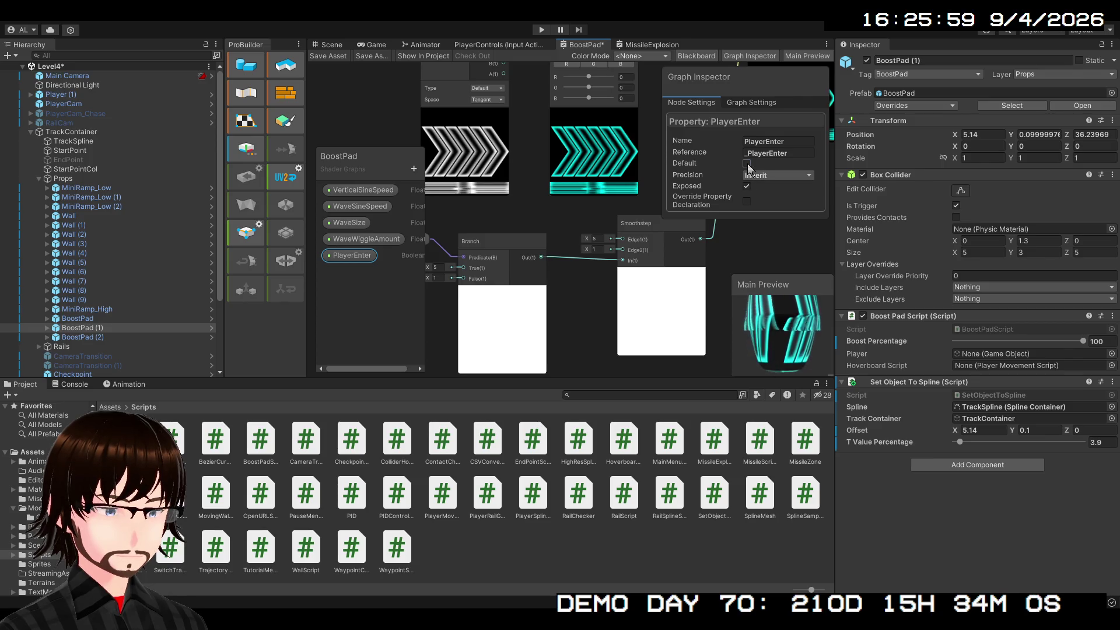
left_click(747, 164)
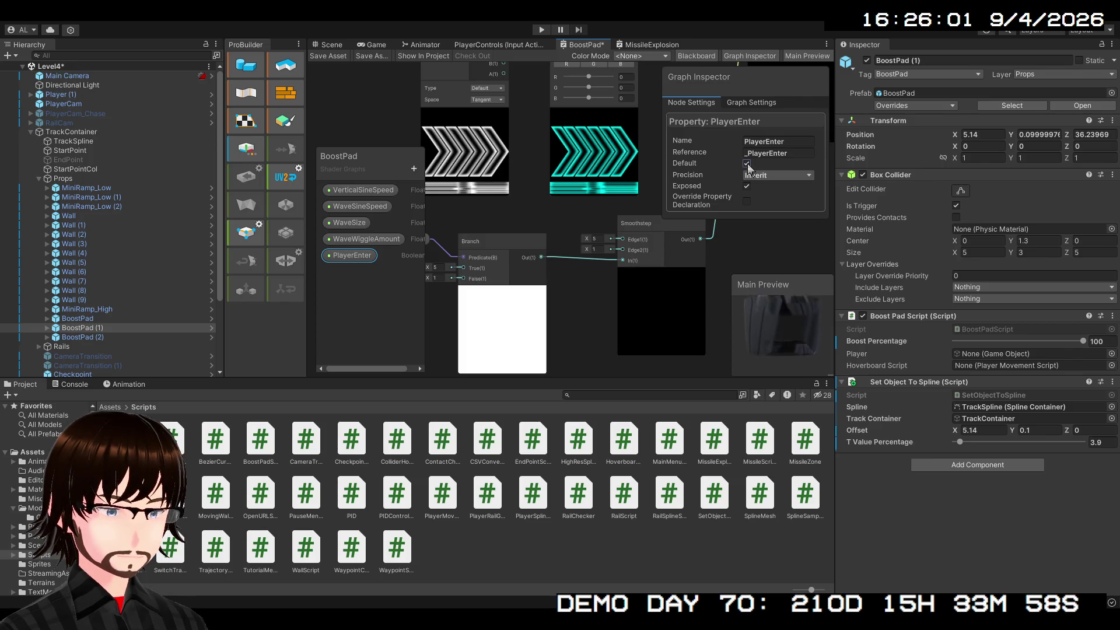
left_click(747, 164)
left_click(747, 164)
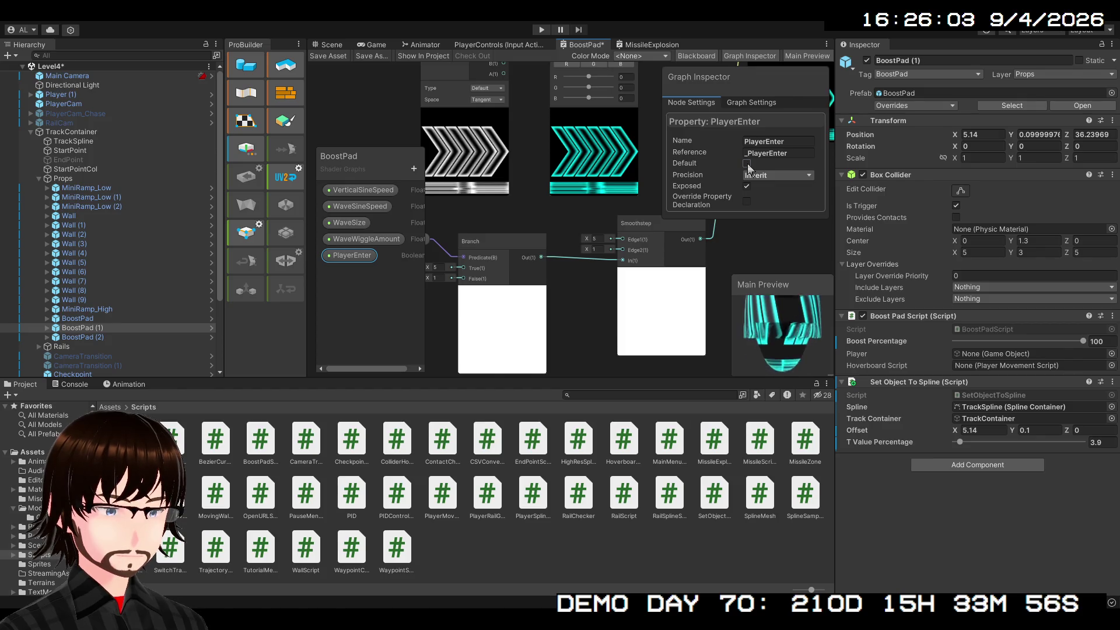
- Change the Smoothstep edges to Edge1 1 and Edge2 5
mouse_move(746, 240)
left_mouse_down()
mouse_move(661, 324)
mouse_move(596, 325)
mouse_move(546, 292)
left_mouse_up()
scroll(646, 233, "up", 5)
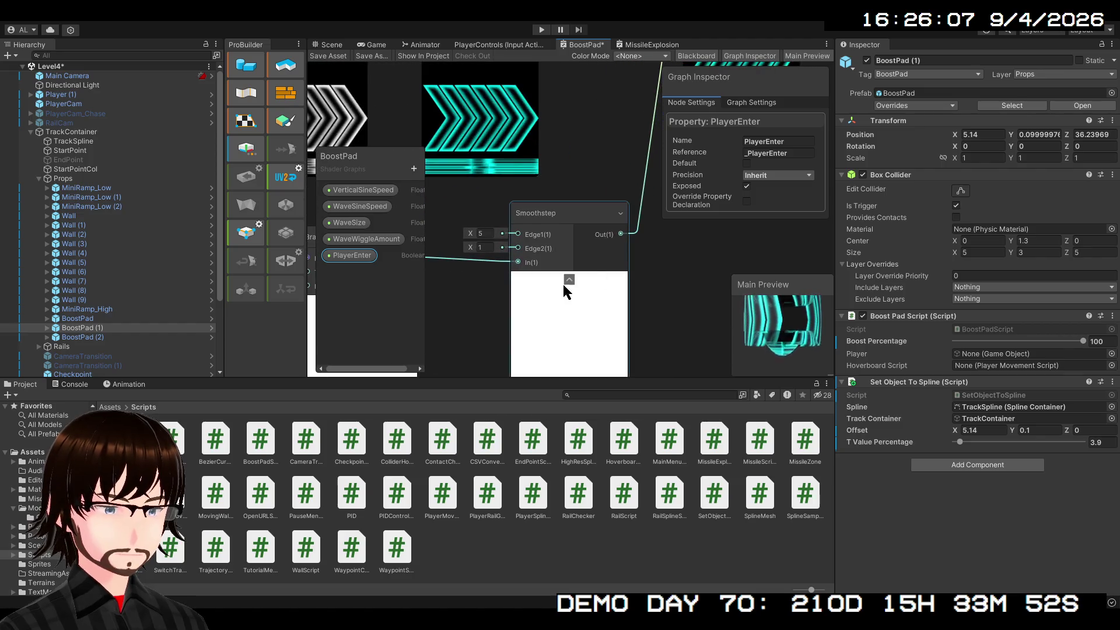
left_click(489, 233)
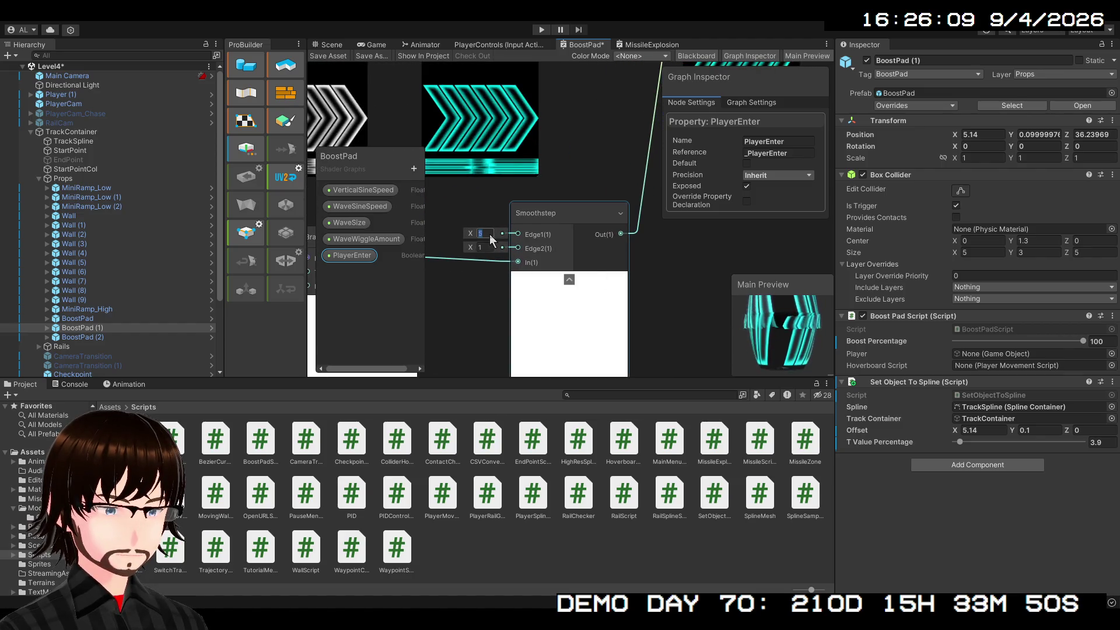
type("1")
left_click(488, 247)
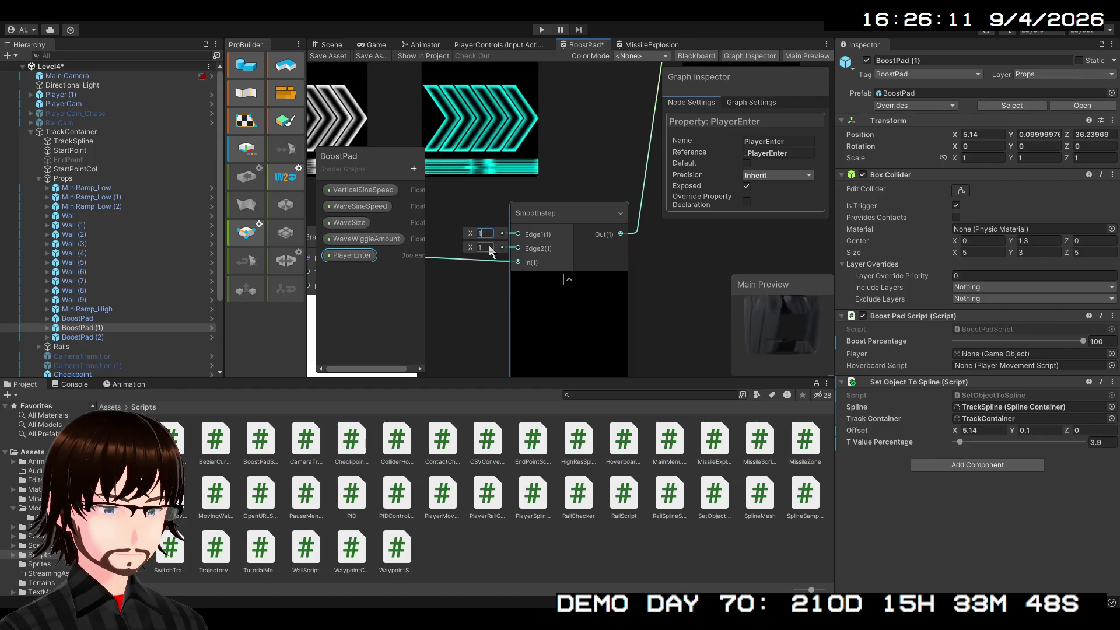
type("5")
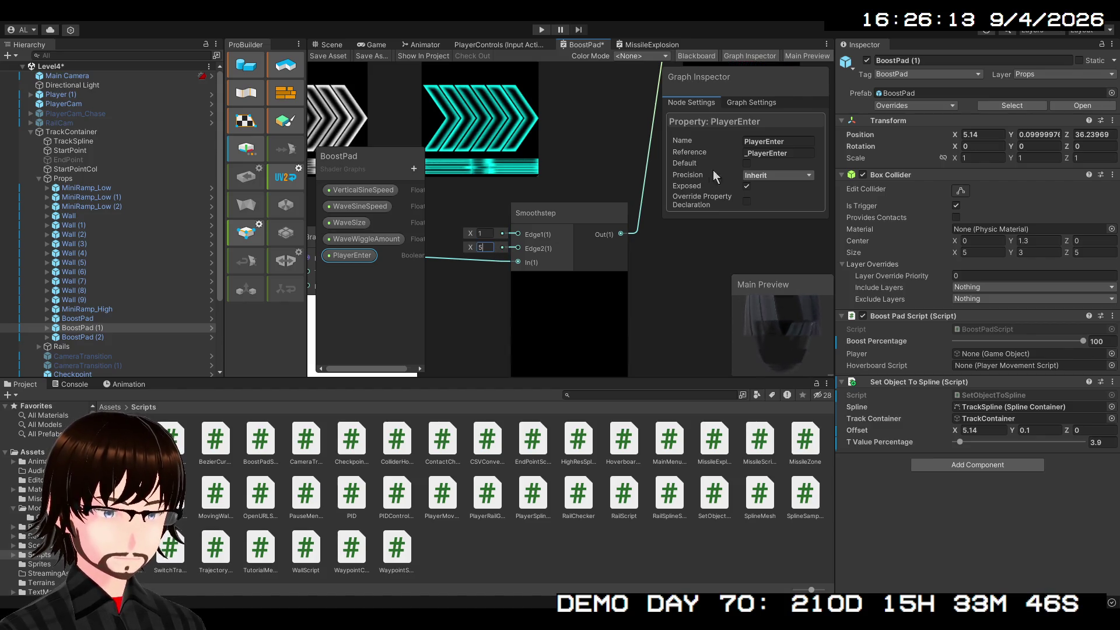
- Switch PlayerEnter's Default on and select the Smoothstep node
left_click(746, 164)
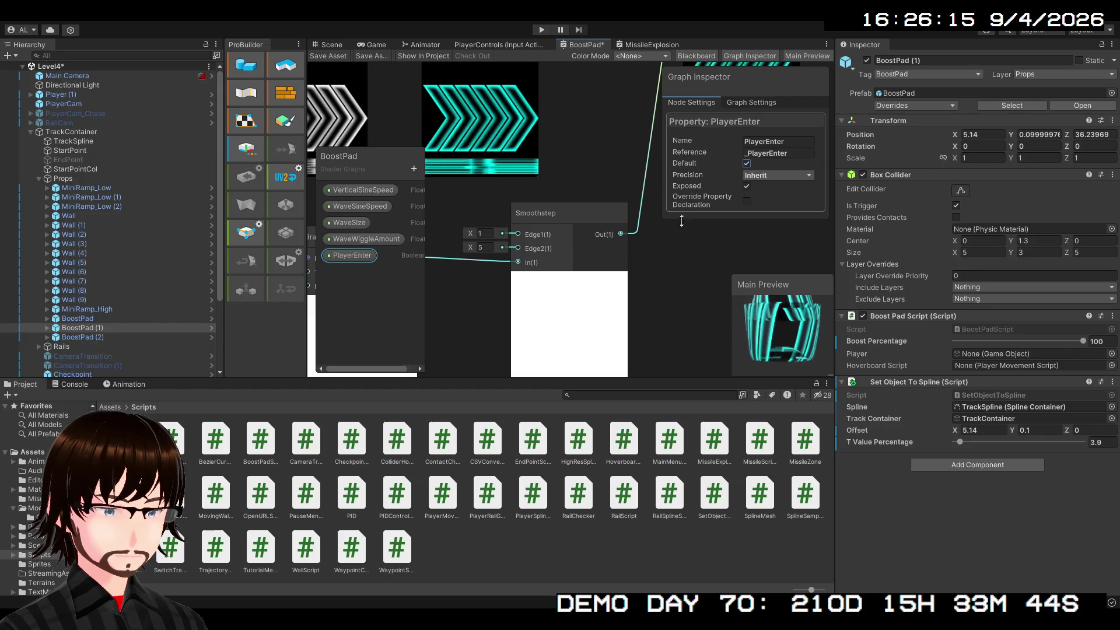
mouse_move(583, 390)
left_mouse_down()
mouse_move(615, 266)
mouse_move(659, 194)
mouse_move(659, 251)
left_mouse_up()
scroll(670, 239, "down", 1)
left_click(568, 205)
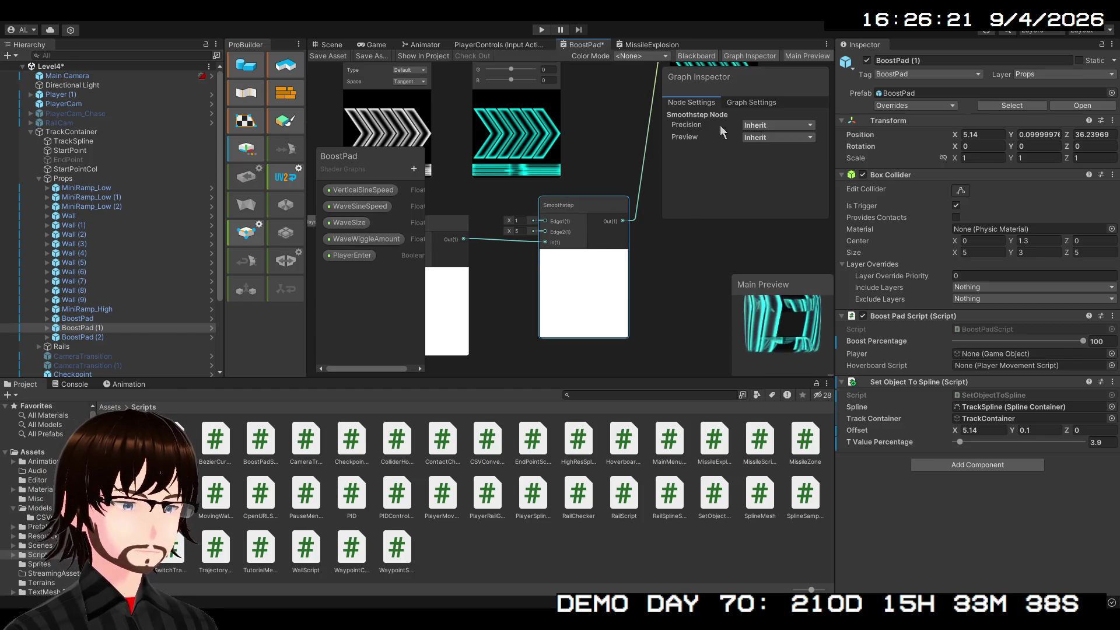
- Check Graph Settings, return to Node Settings, and delete the selected Smoothstep node
left_click(744, 102)
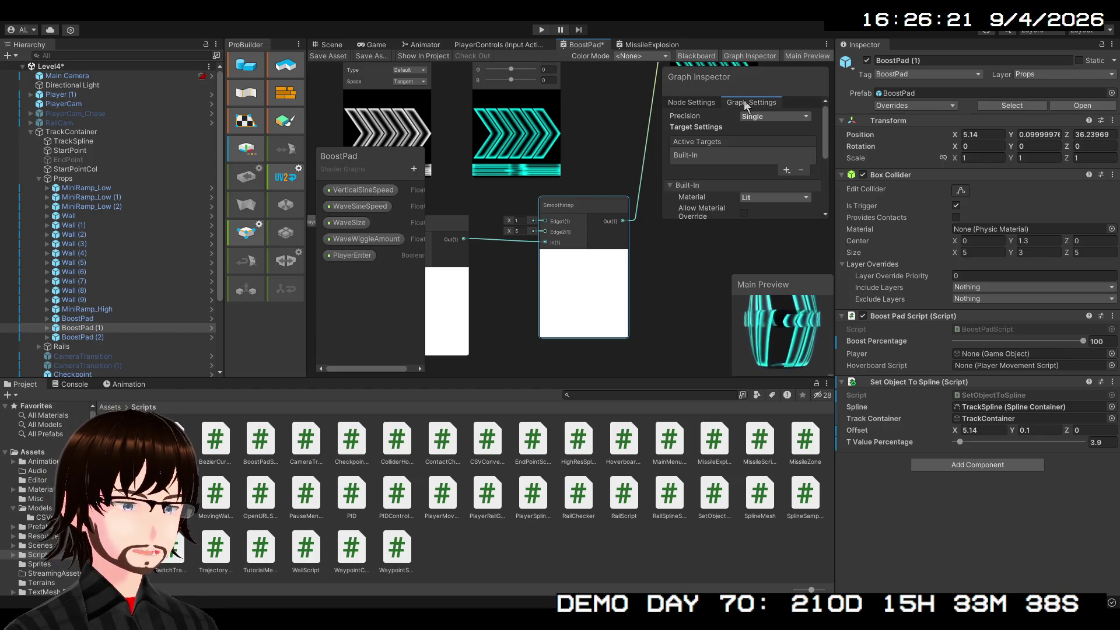
left_click(704, 104)
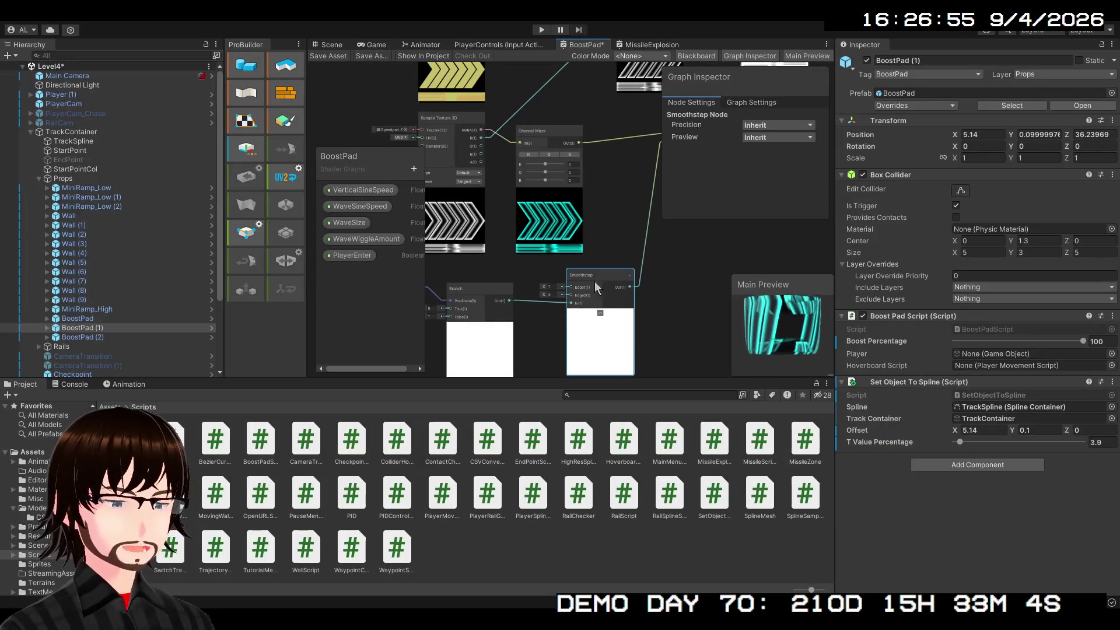
key("Delete")
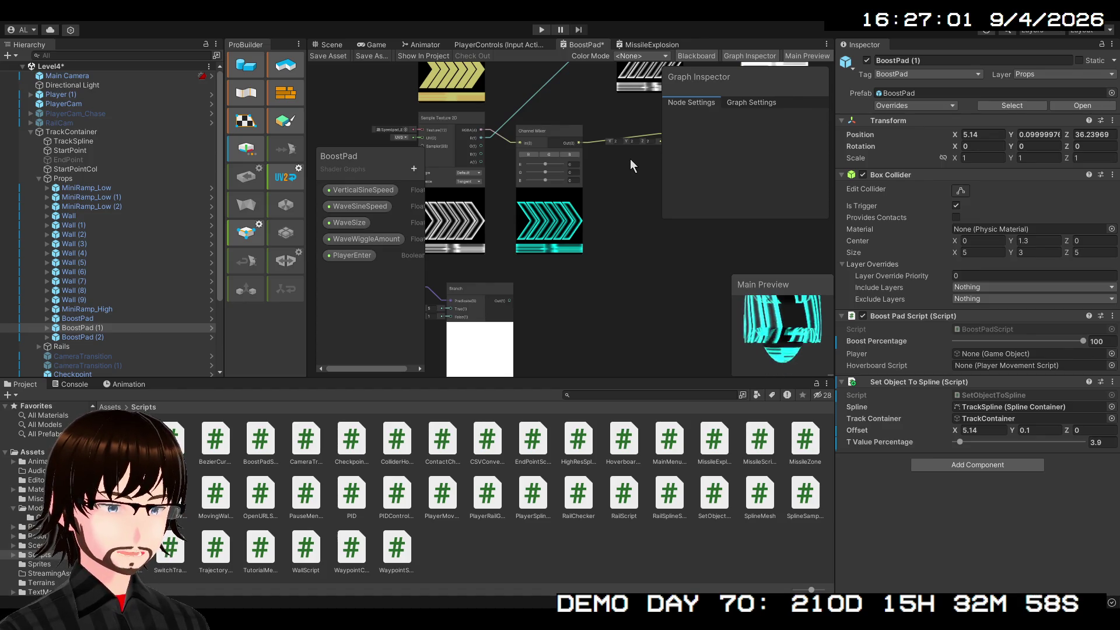
- Connect Branch Out to the Lerp T input and set Lerp A to 1, B to 5
scroll(589, 263, "up", 3)
scroll(585, 185, "down", 3)
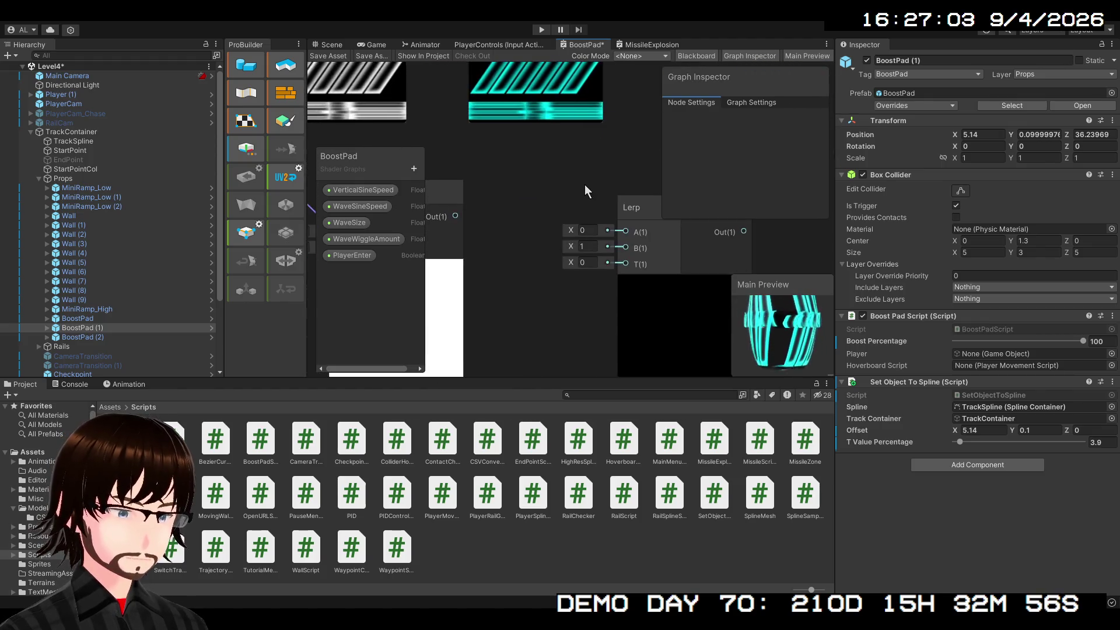
left_click_drag(546, 338, 608, 320)
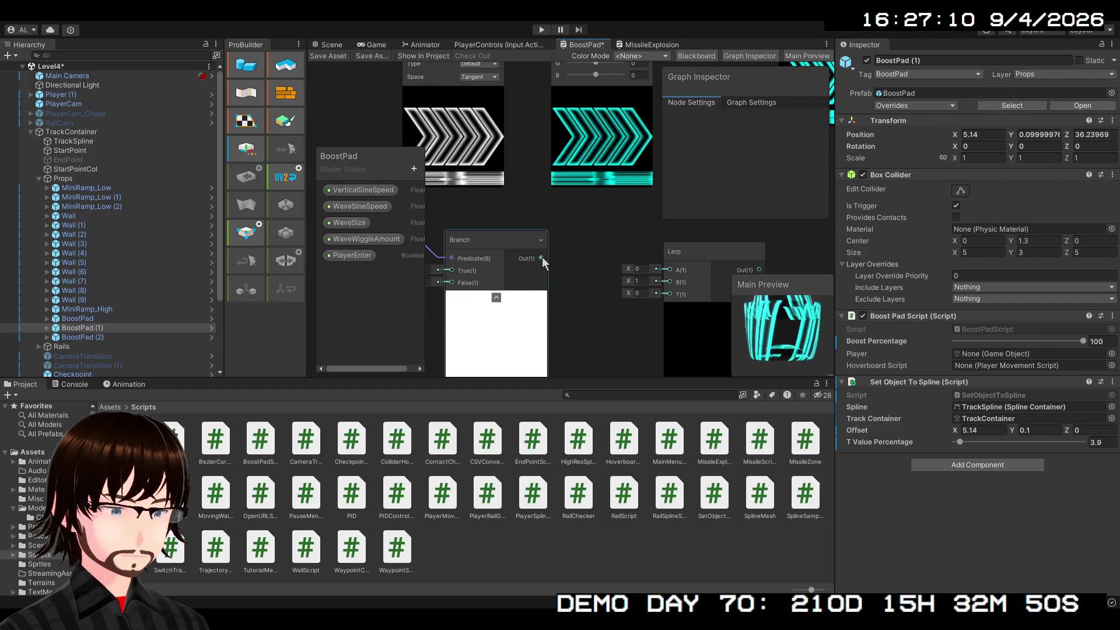
mouse_move(541, 256)
left_mouse_down()
mouse_move(605, 291)
mouse_move(670, 298)
left_mouse_up()
left_click(642, 270)
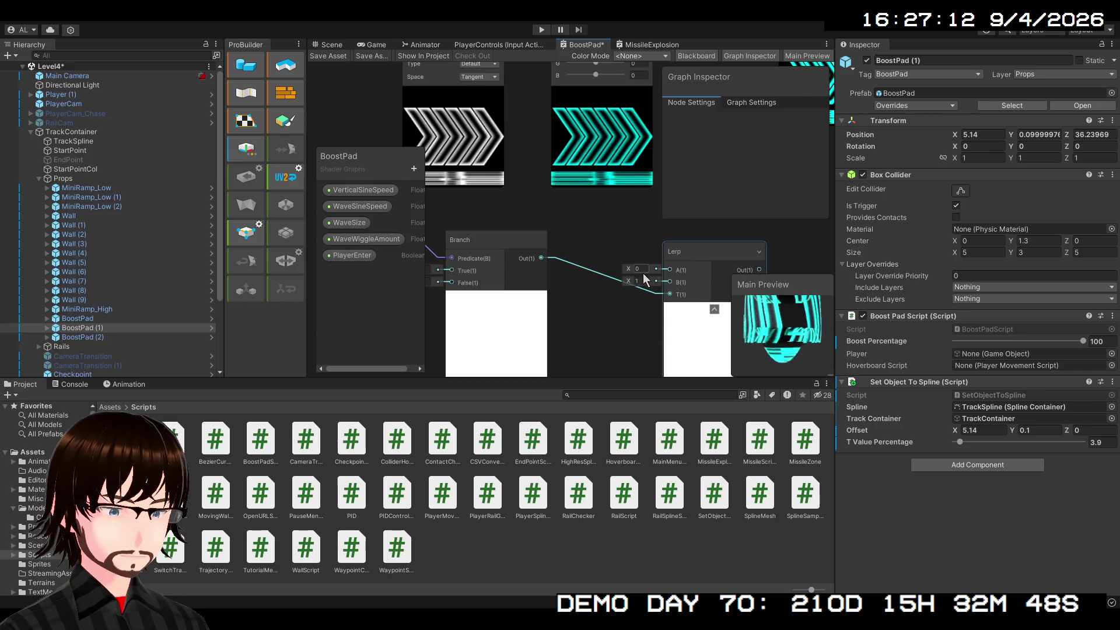
type("1")
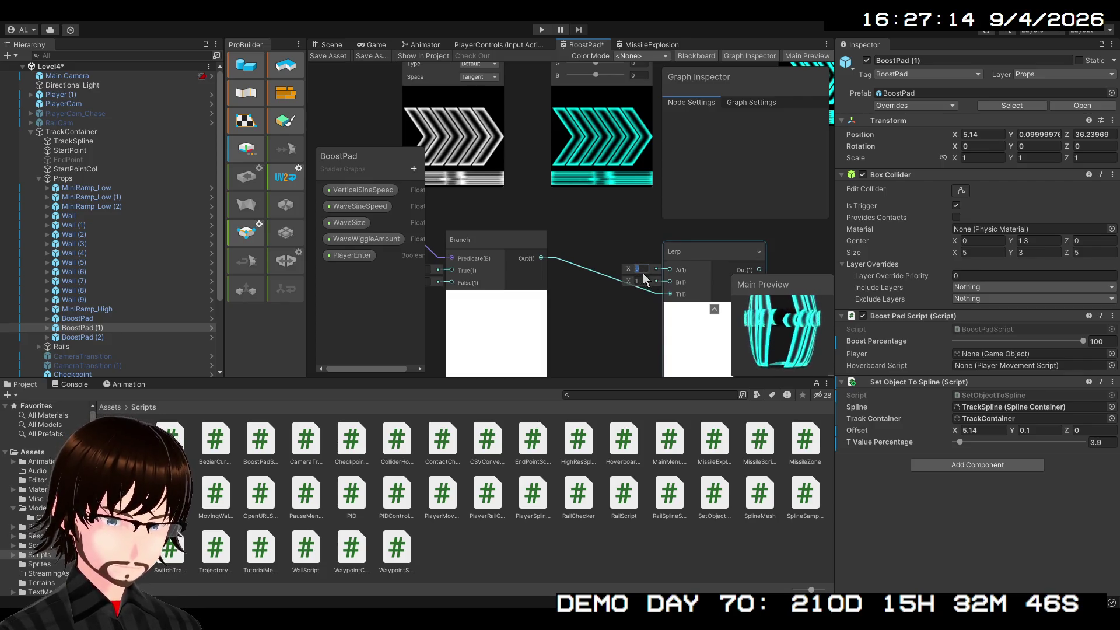
left_click(640, 282)
type("5")
key("Return")
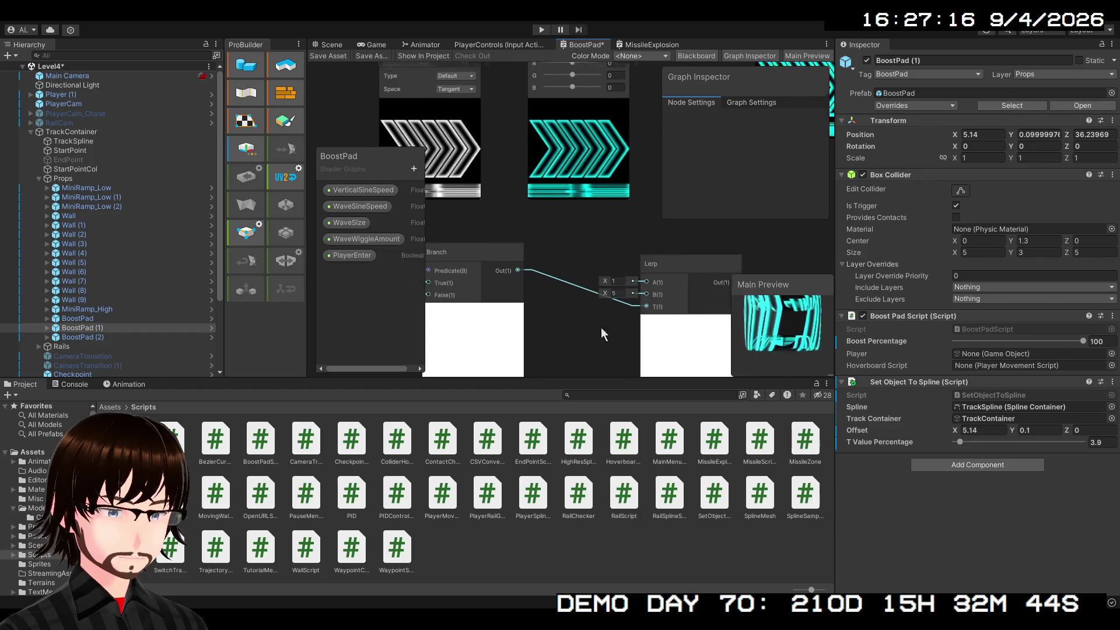
- Wire the Lerp output into the Multiply node's B input
scroll(587, 308, "down", 2)
mouse_move(586, 313)
left_mouse_down()
mouse_move(611, 261)
mouse_move(600, 125)
left_mouse_up()
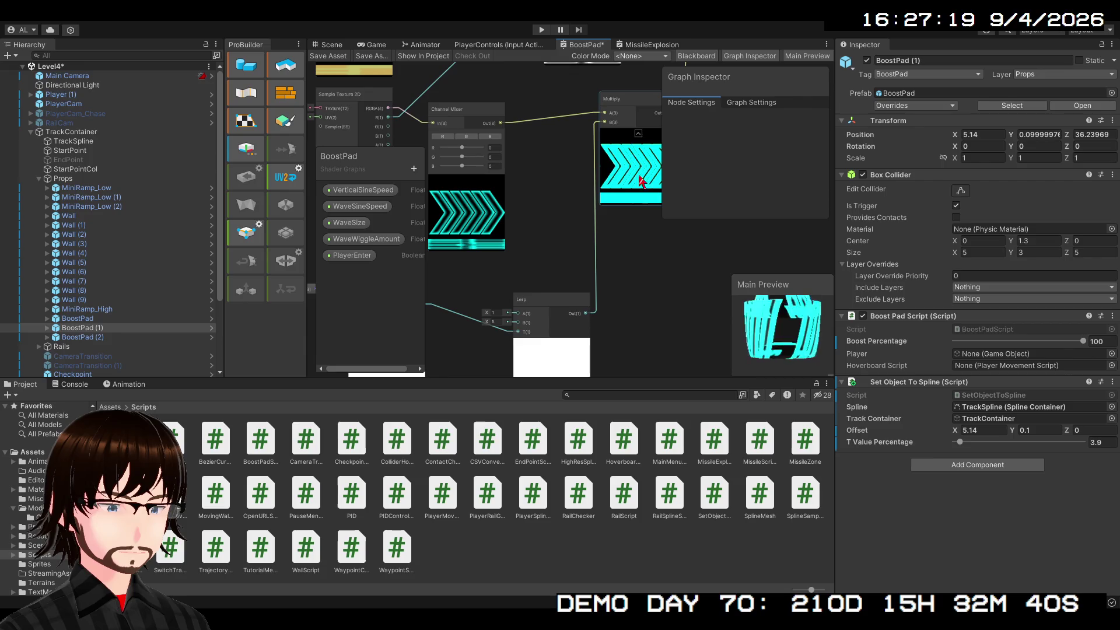
mouse_move(625, 269)
left_mouse_down()
mouse_move(723, 198)
mouse_move(704, 233)
left_mouse_up()
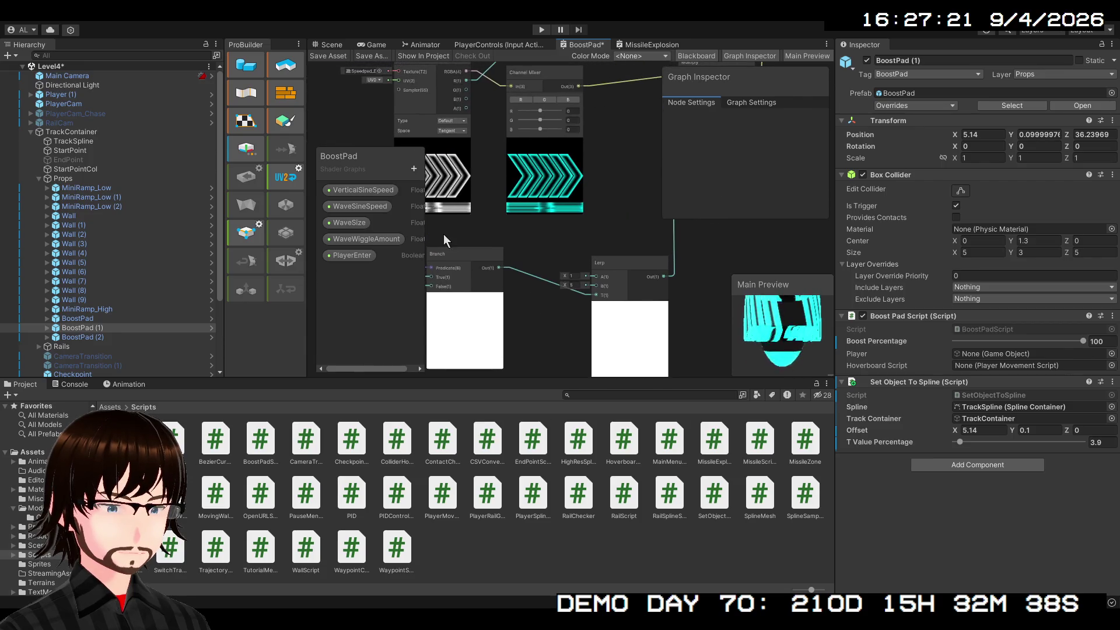
- Show PlayerEnter in the Graph Inspector and frame the Branch and Lerp nodes on the canvas
left_click(337, 257)
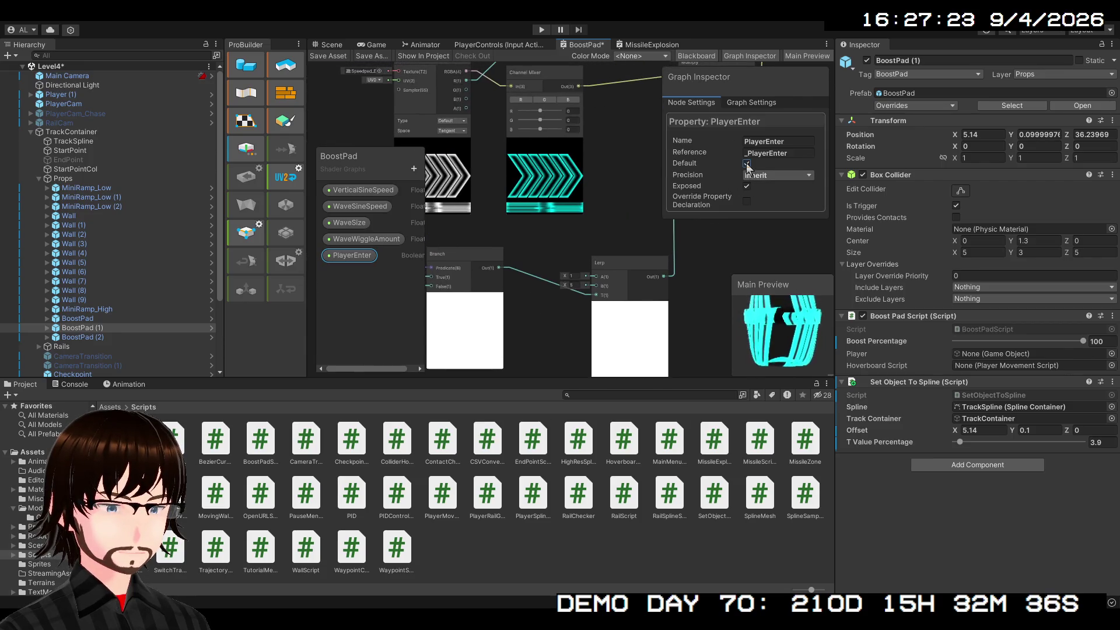
left_click_drag(747, 167, 678, 236)
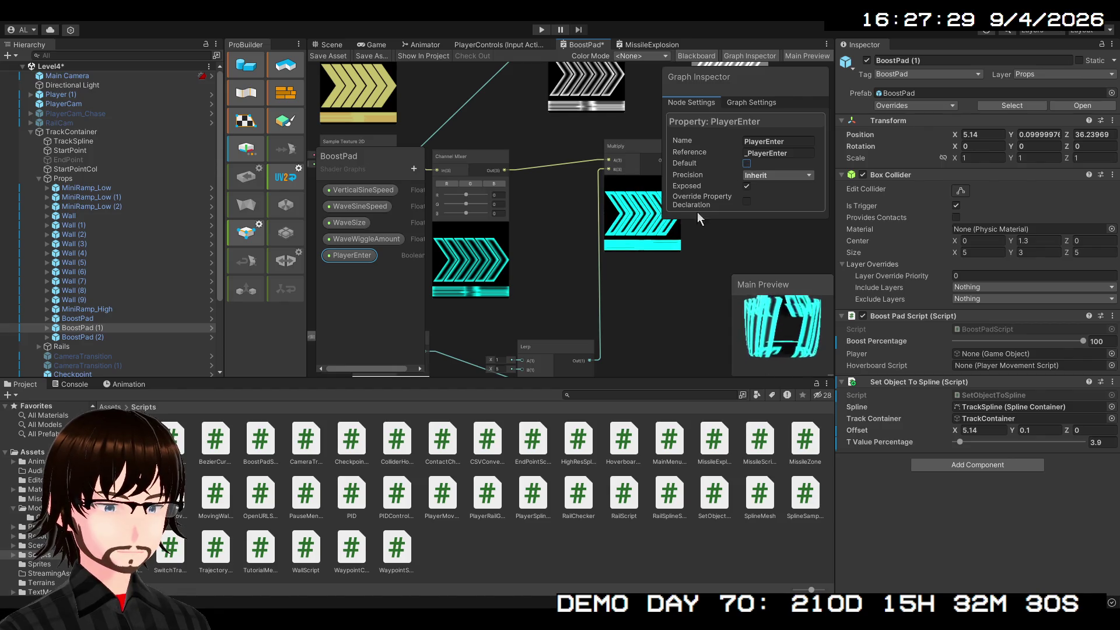
left_click_drag(572, 313, 659, 140)
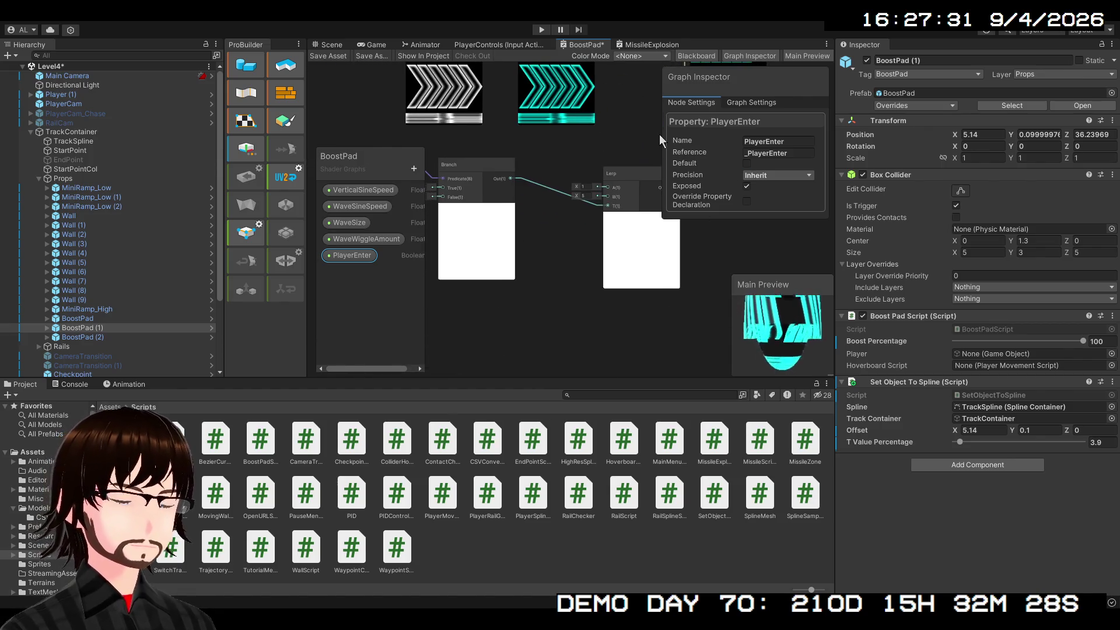
scroll(653, 159, "up", 3)
mouse_move(548, 285)
left_mouse_down()
mouse_move(613, 251)
mouse_move(700, 253)
mouse_move(686, 271)
left_mouse_up()
scroll(686, 270, "down", 1)
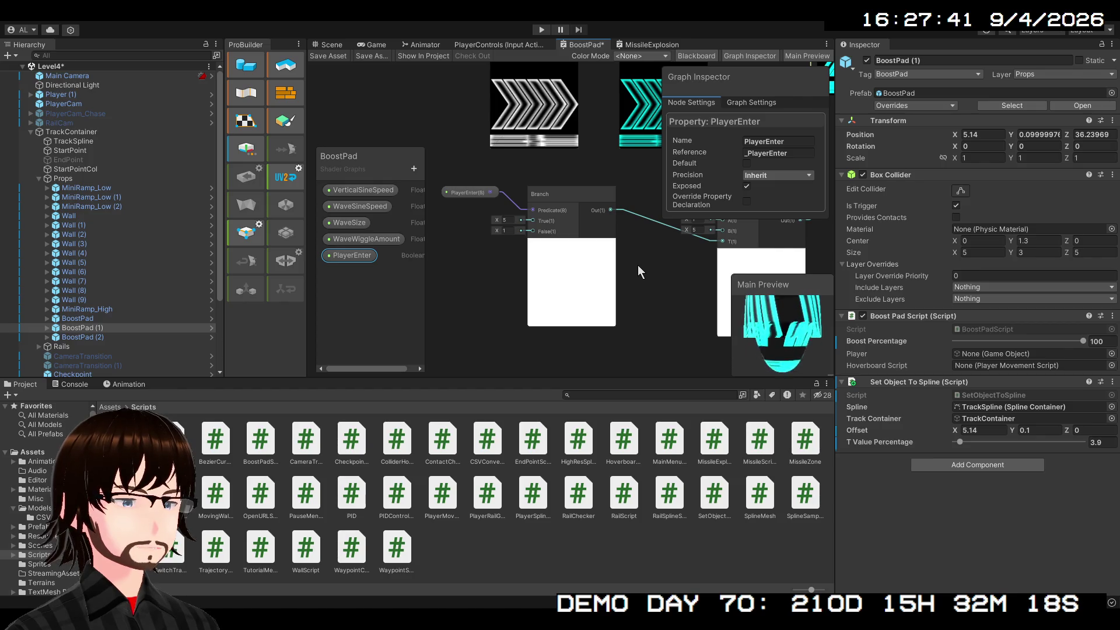
mouse_move(645, 265)
left_mouse_down()
mouse_move(621, 298)
mouse_move(580, 300)
mouse_move(630, 288)
left_mouse_up()
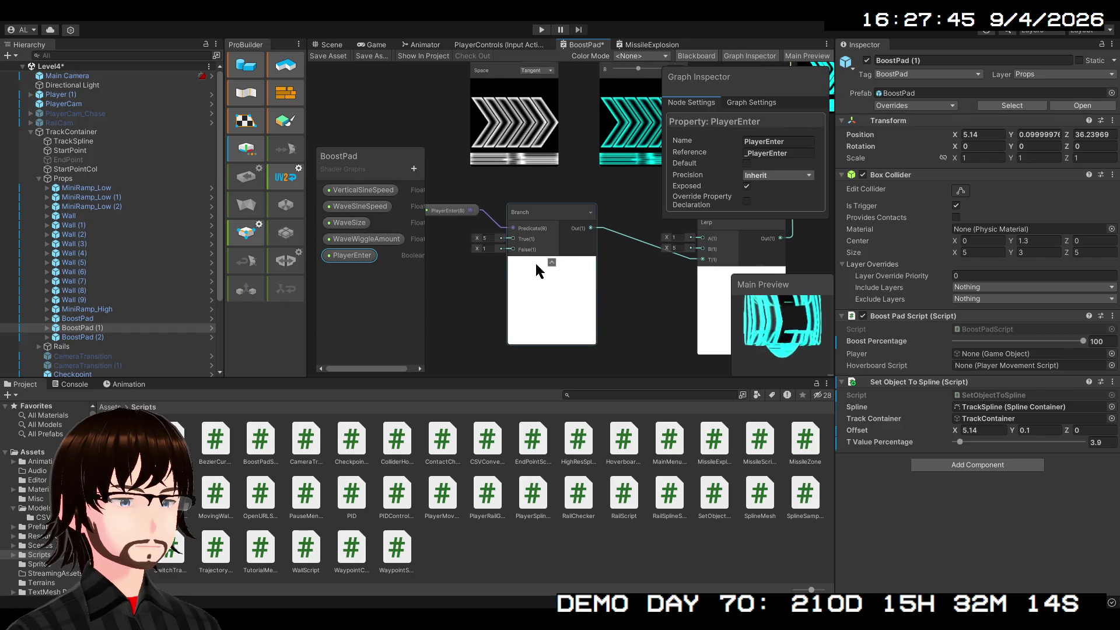
- Set the Branch node's False input to 0
left_click(488, 239)
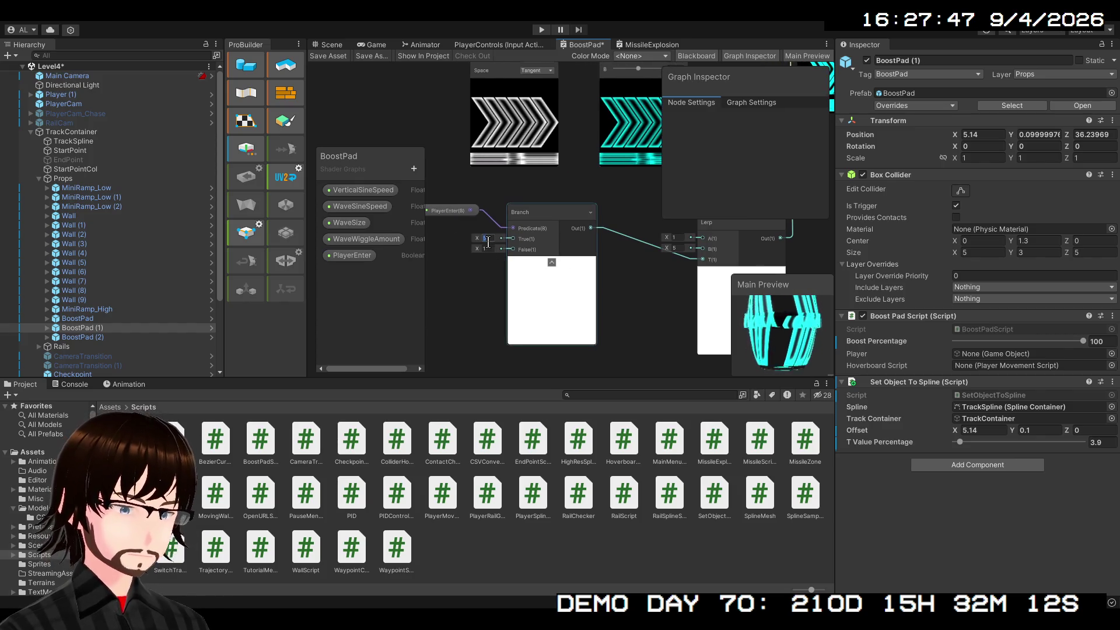
type("10")
key("Return")
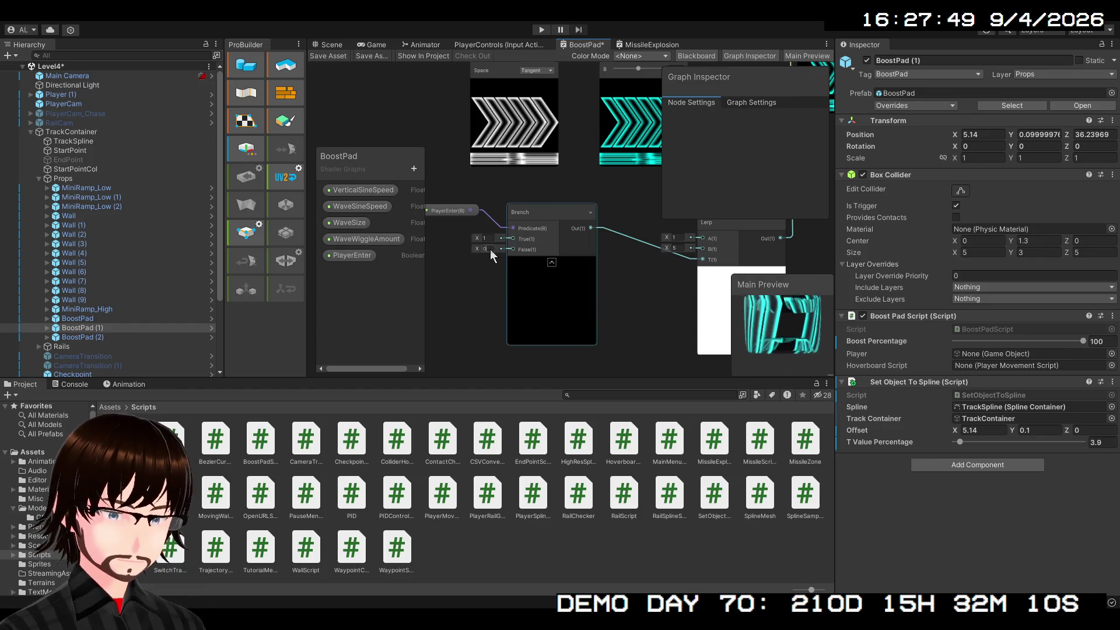
mouse_move(611, 291)
left_mouse_down()
mouse_move(618, 296)
mouse_move(568, 316)
left_mouse_up()
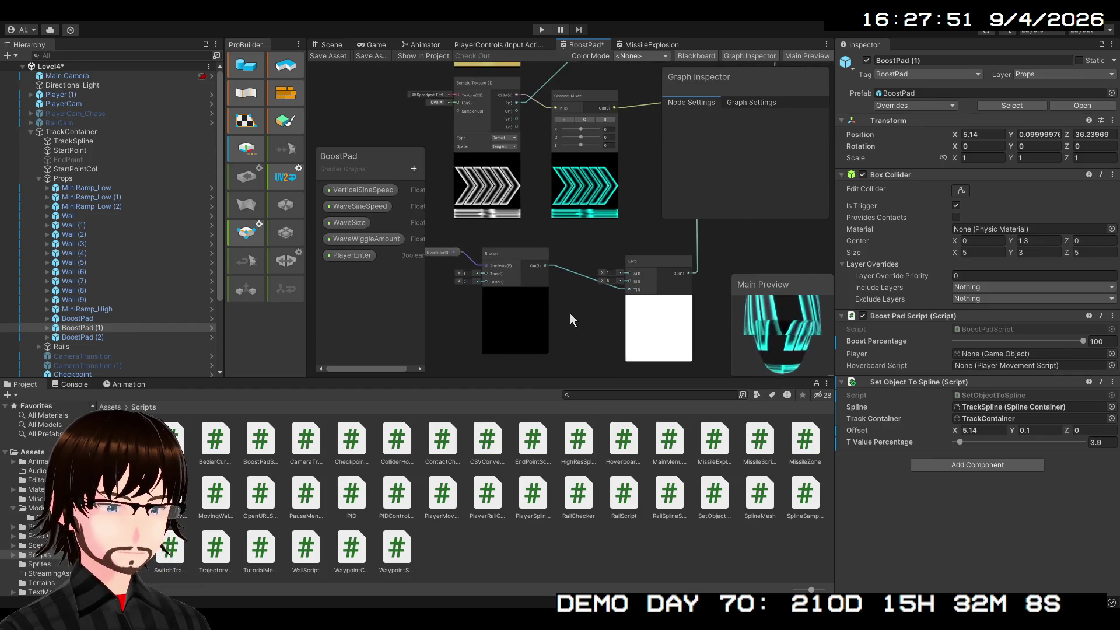
scroll(467, 291, "up", 2)
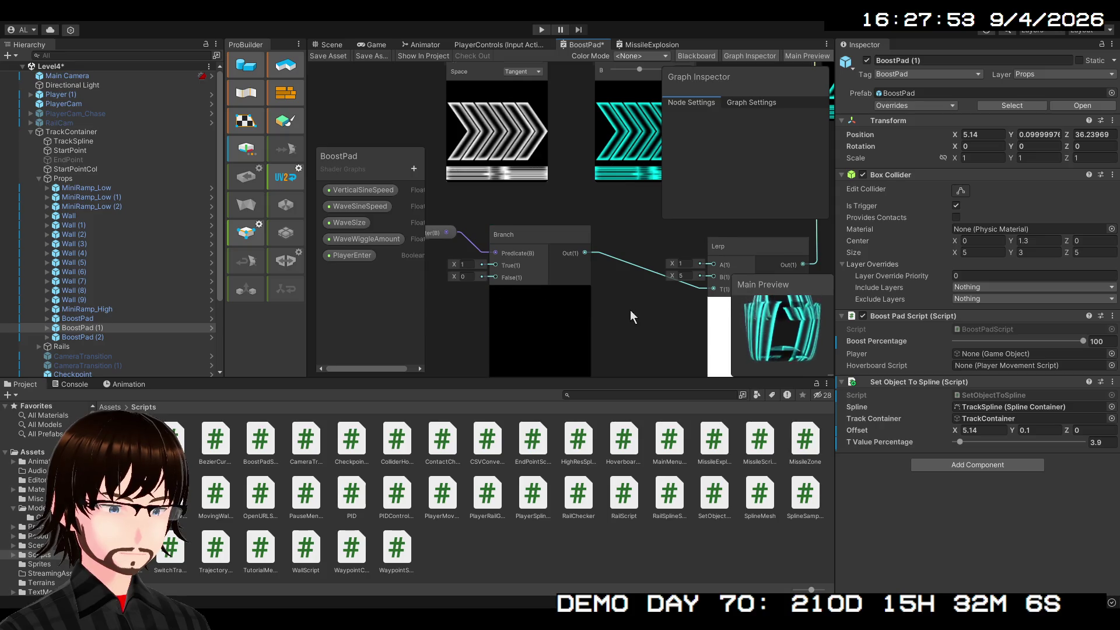
scroll(553, 303, "down", 1)
mouse_move(561, 298)
left_mouse_down()
mouse_move(561, 247)
mouse_move(555, 266)
left_mouse_up()
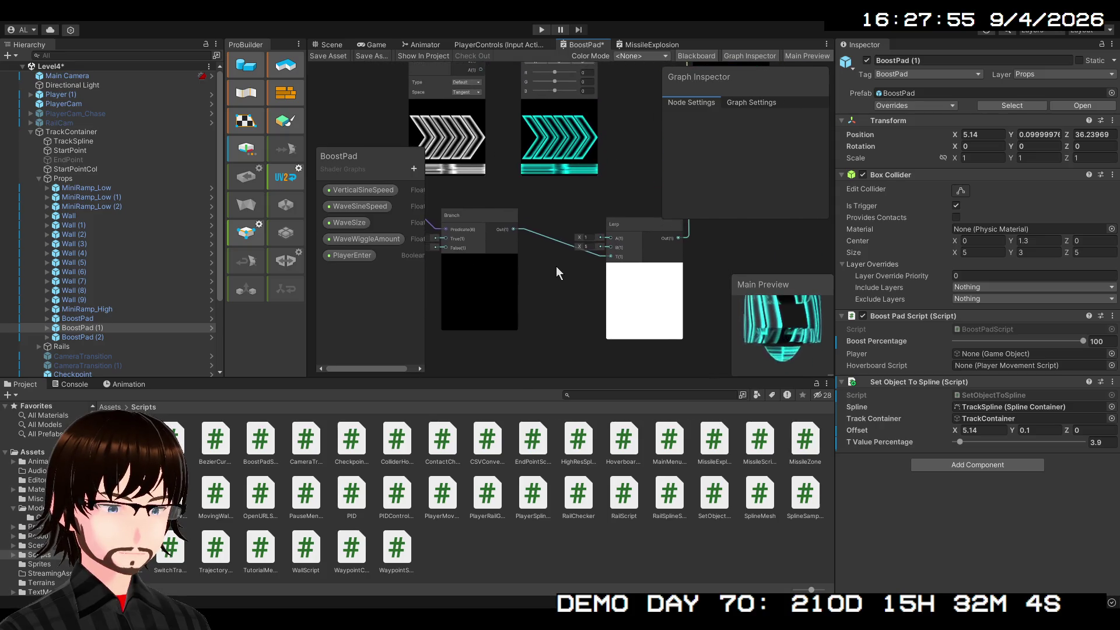
- Select PlayerEnter and toggle its Default on and off to compare previews, ending off
left_click(397, 252)
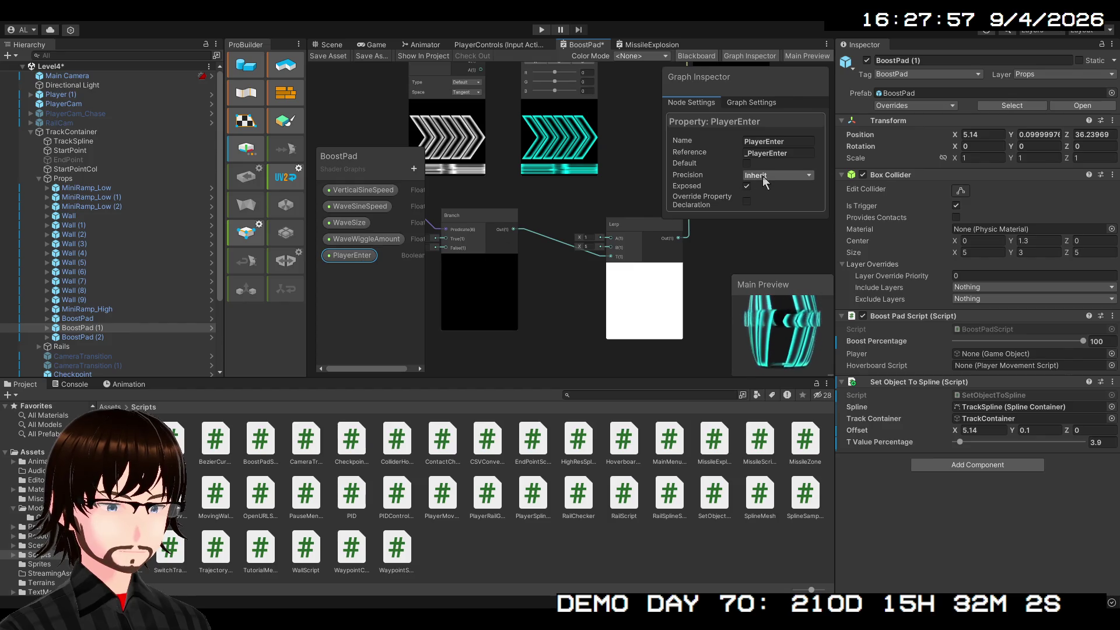
left_click(747, 164)
left_click(746, 164)
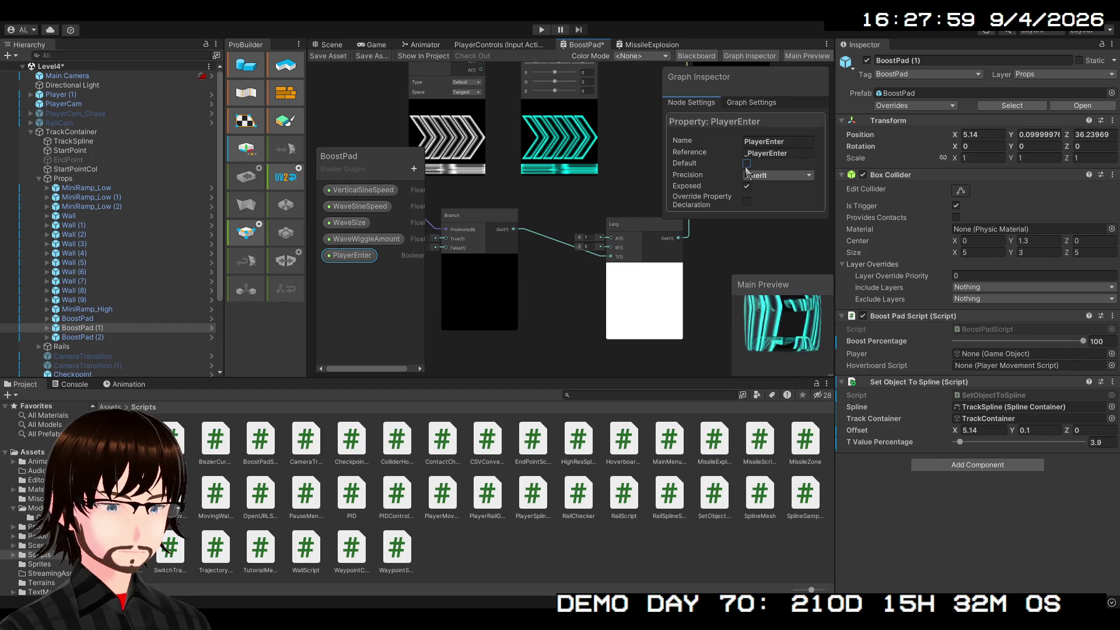
left_click(746, 163)
left_click(746, 164)
left_click(746, 164)
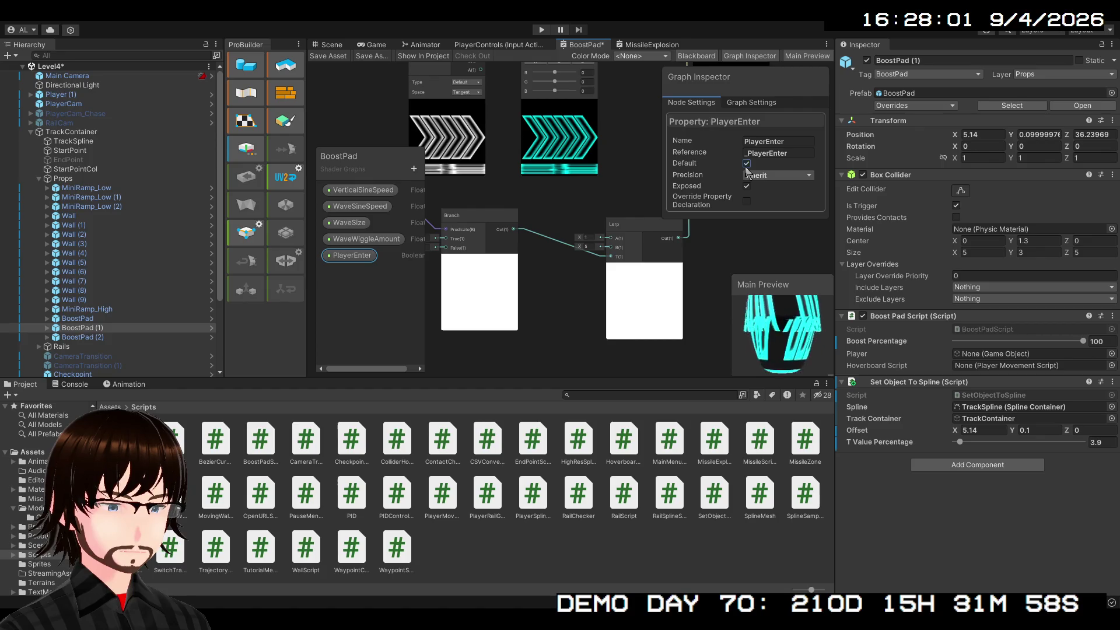
left_click(746, 166)
left_click(746, 166)
left_click(746, 166)
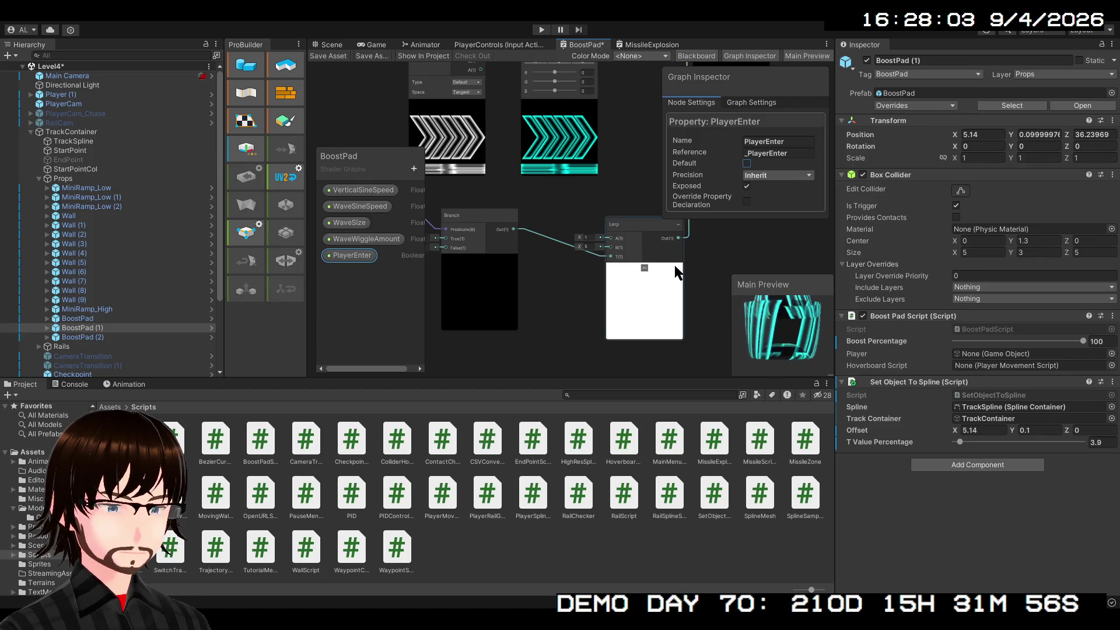
- Toggle PlayerEnter's Default while watching the Multiply preview, leaving it switched on
left_click_drag(674, 266, 550, 376)
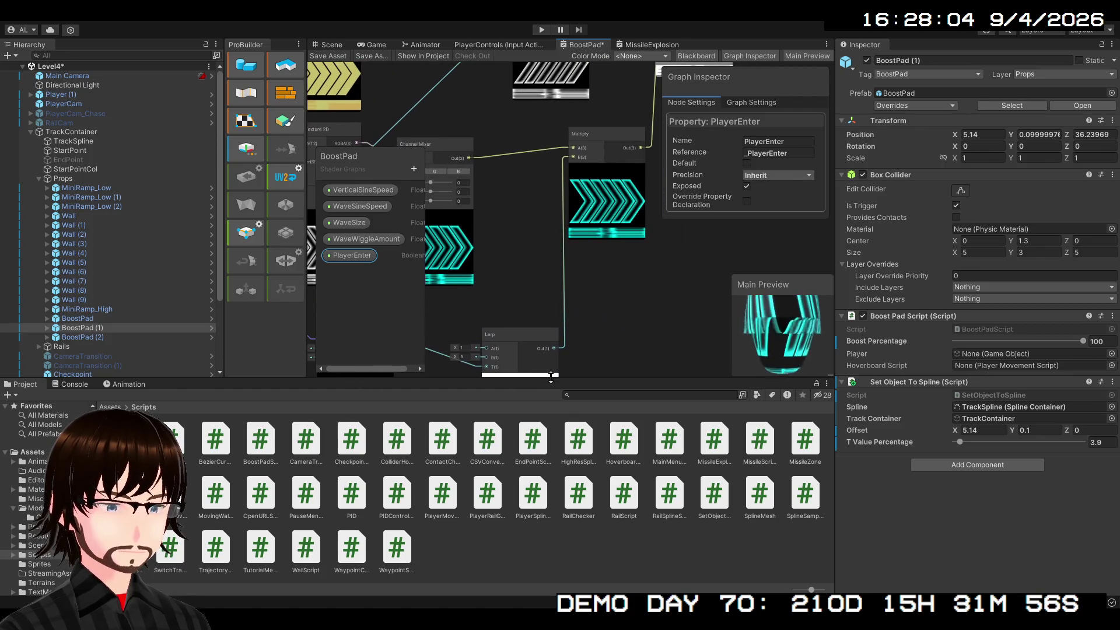
left_click(746, 165)
left_click(747, 164)
left_click(747, 164)
left_click(747, 165)
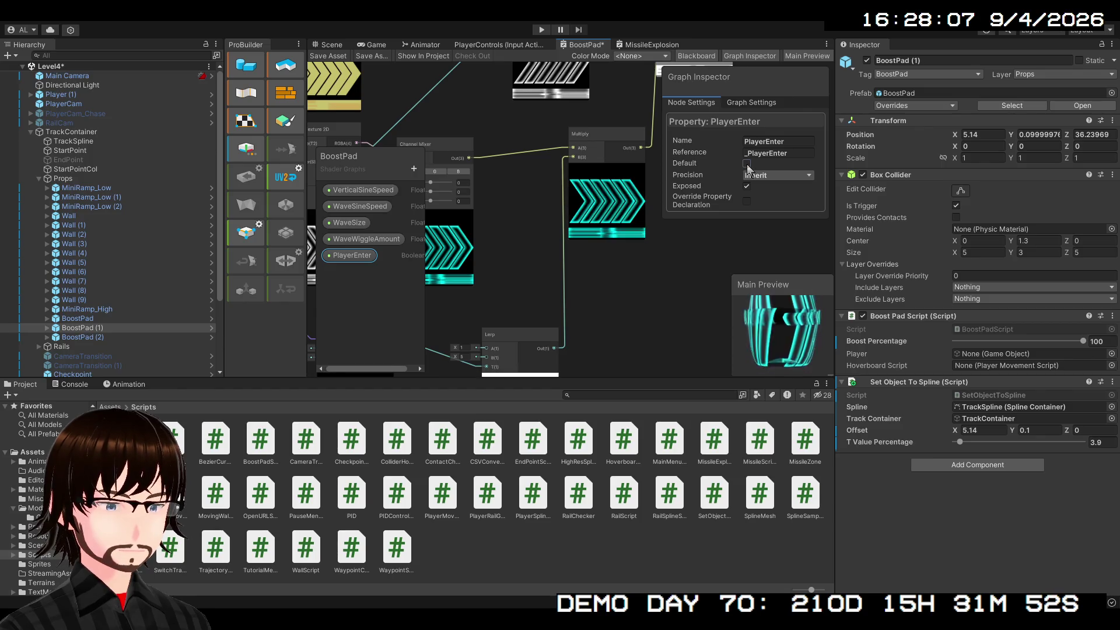
left_click(746, 165)
left_click(747, 164)
- Toggle PlayerEnter's Default a few more times, leaving it off
left_click(747, 164)
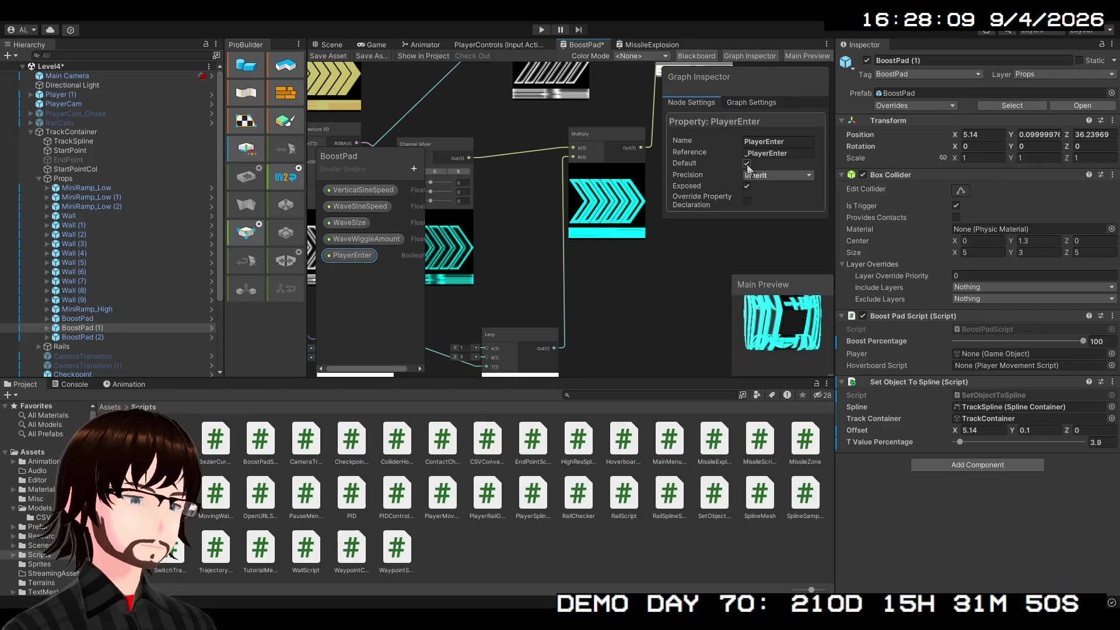
left_click(747, 164)
left_click(747, 164)
left_click(747, 165)
- Arrange the Branch, Smoothstep and Lerp nodes with Smoothstep placed beside the Lerp
mouse_move(554, 300)
left_mouse_down()
mouse_move(653, 166)
mouse_move(642, 198)
left_mouse_up()
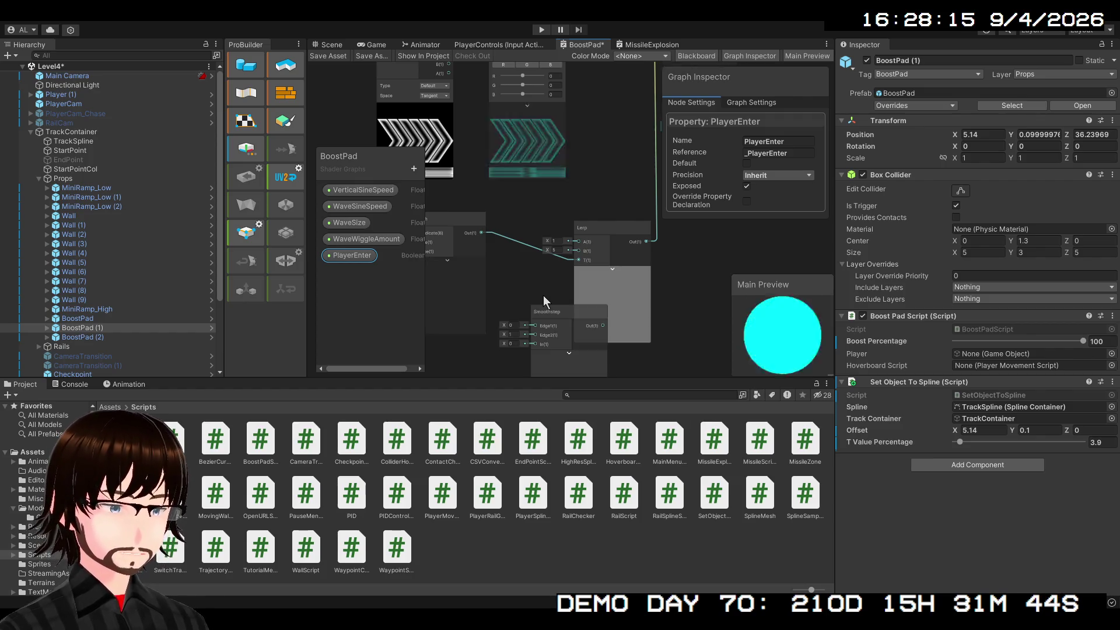
left_click_drag(534, 292, 584, 315)
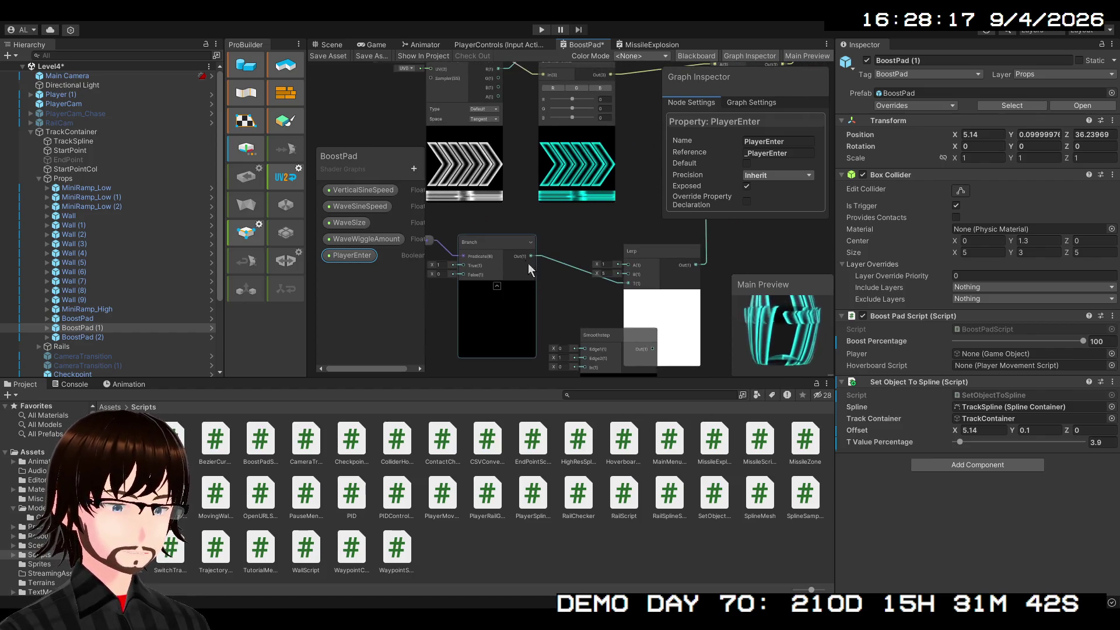
left_click_drag(504, 246, 470, 249)
mouse_move(614, 320)
left_mouse_down()
mouse_move(573, 307)
mouse_move(561, 275)
left_mouse_up()
left_click_drag(652, 239, 684, 226)
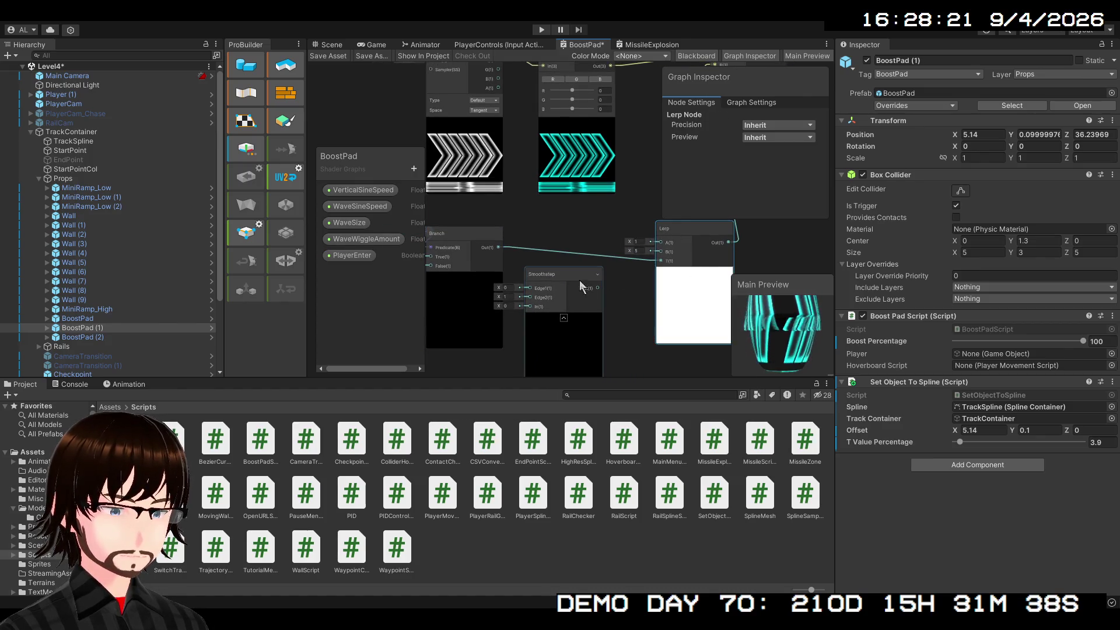
left_click_drag(580, 280, 587, 239)
mouse_move(544, 296)
left_mouse_down()
mouse_move(599, 304)
mouse_move(603, 277)
left_mouse_up()
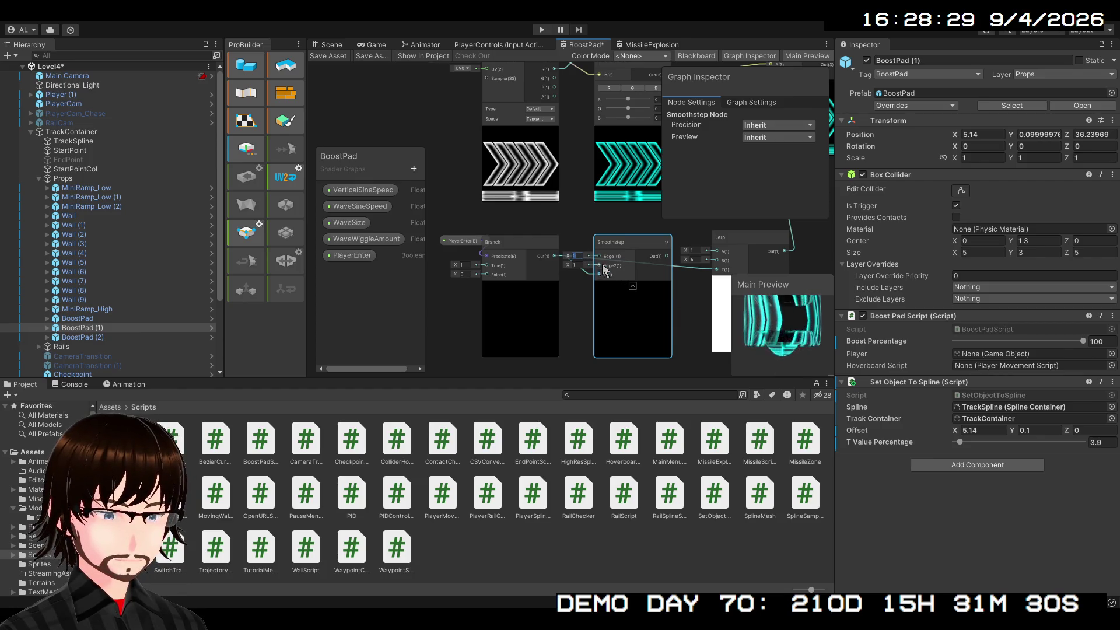
mouse_move(680, 299)
left_mouse_down()
mouse_move(628, 321)
mouse_move(638, 327)
mouse_move(516, 324)
left_mouse_up()
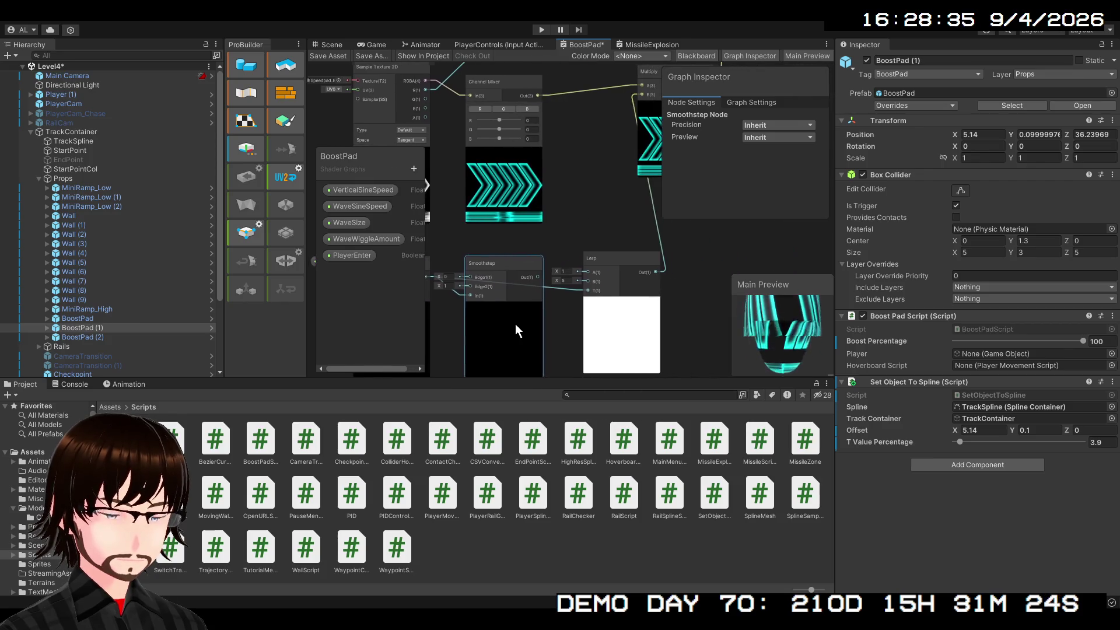
- Toggle PlayerEnter's Default on and off to test the Smoothstep blend, ending off
left_click(330, 257)
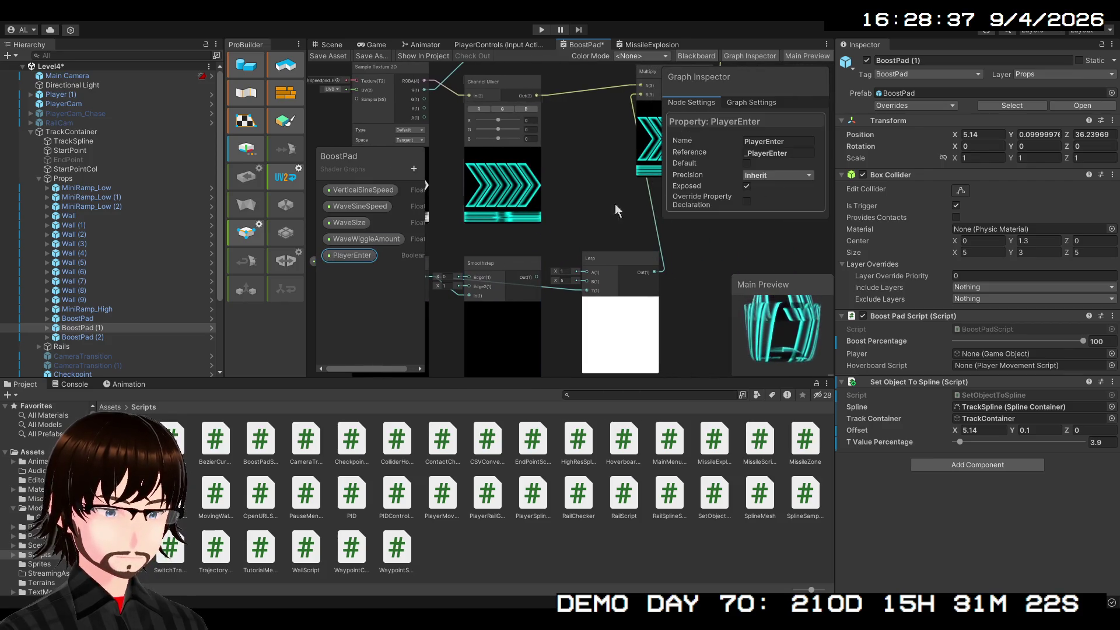
left_click(747, 163)
left_click(747, 164)
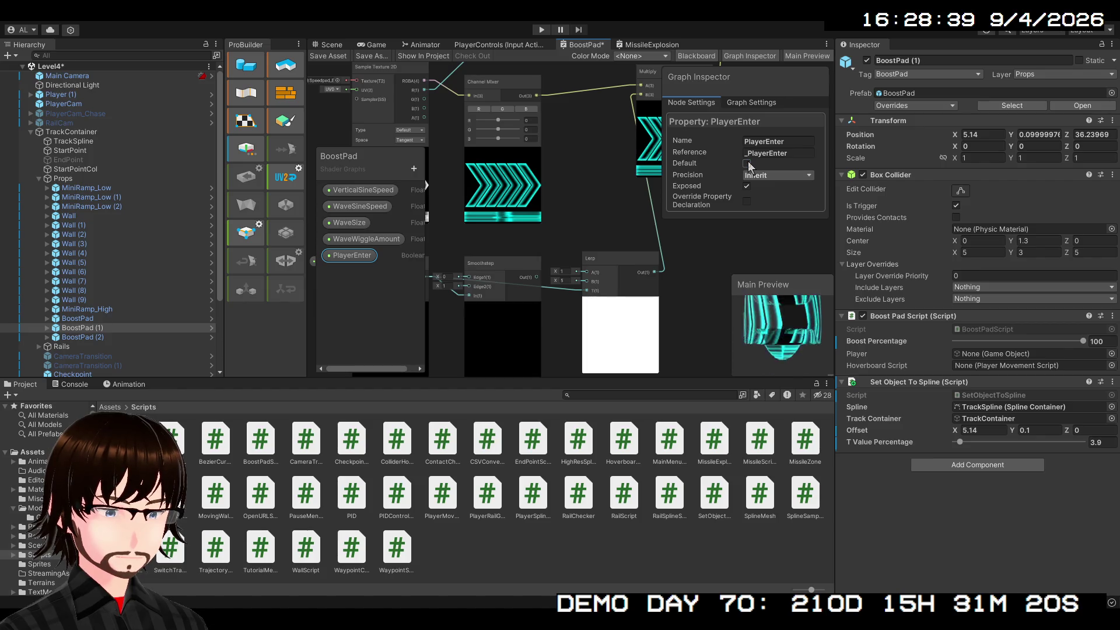
left_click(747, 165)
left_click(747, 164)
left_click(747, 164)
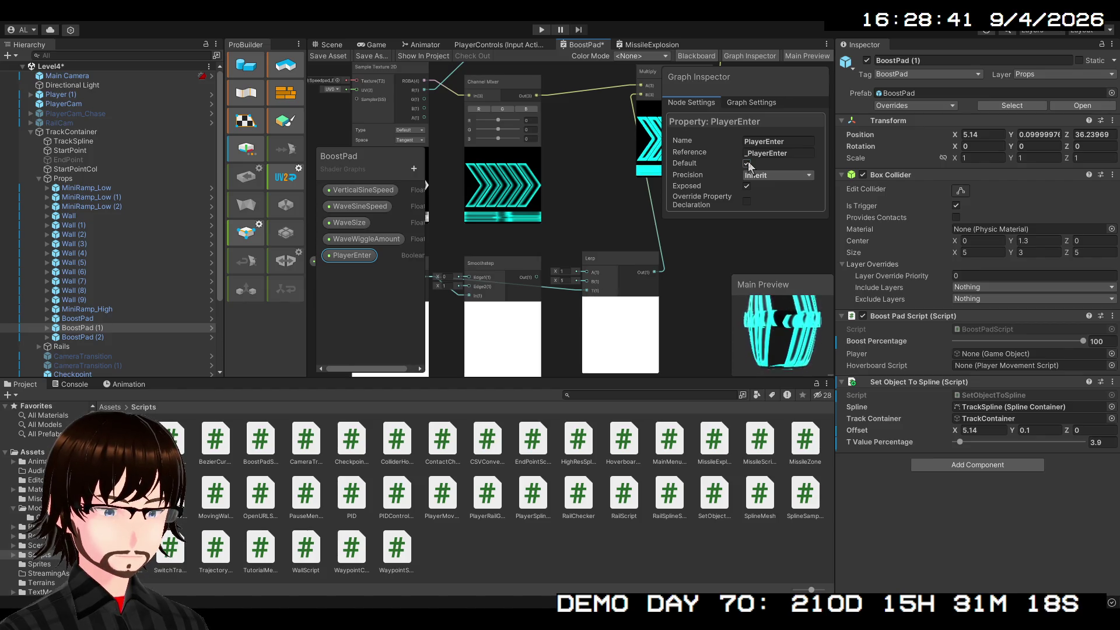
left_click(748, 165)
left_click_drag(726, 261, 583, 372)
scroll(600, 290, "down", 5)
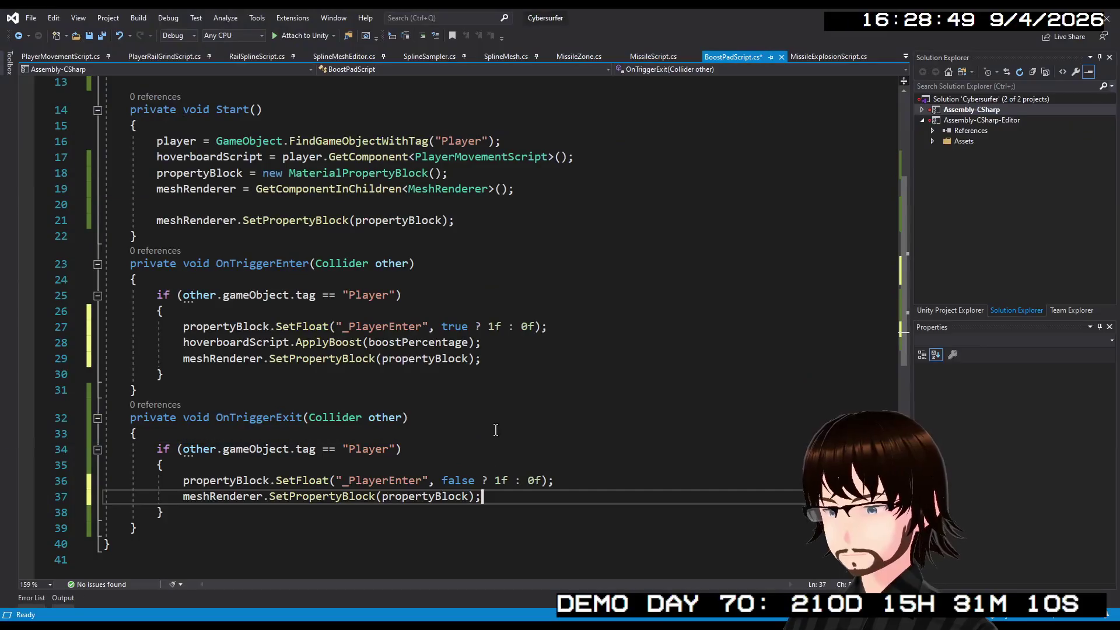
- Save BoostPadScript.cs and comment out meshRenderer.SetPropertyBlock(propertyBlock); on line 21
key("ctrl+s")
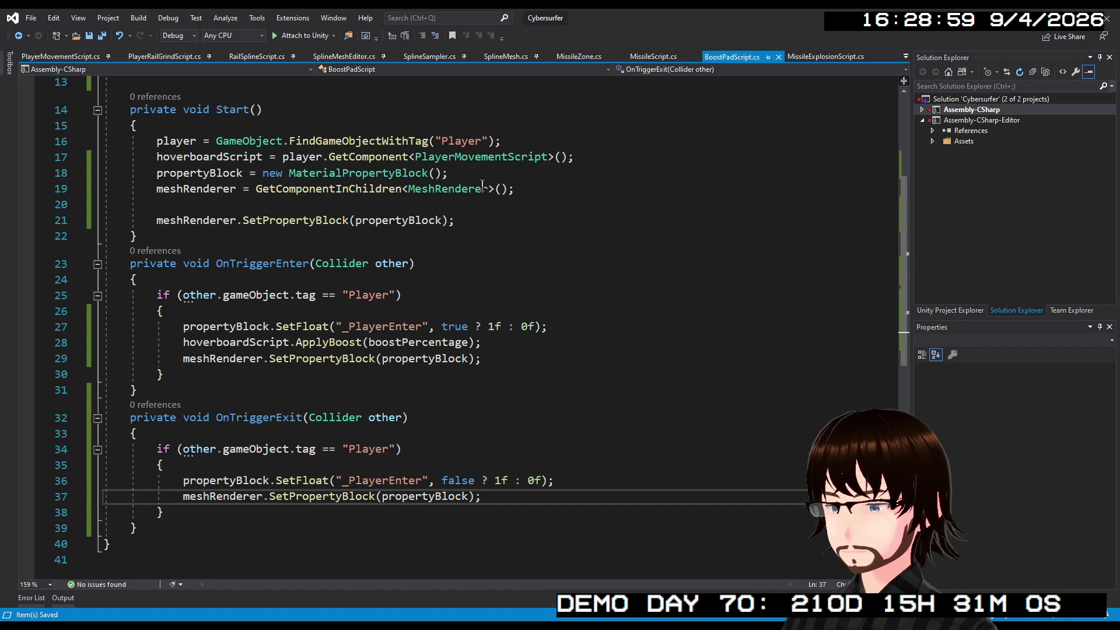
left_click_drag(472, 216, 242, 224)
left_click(158, 219)
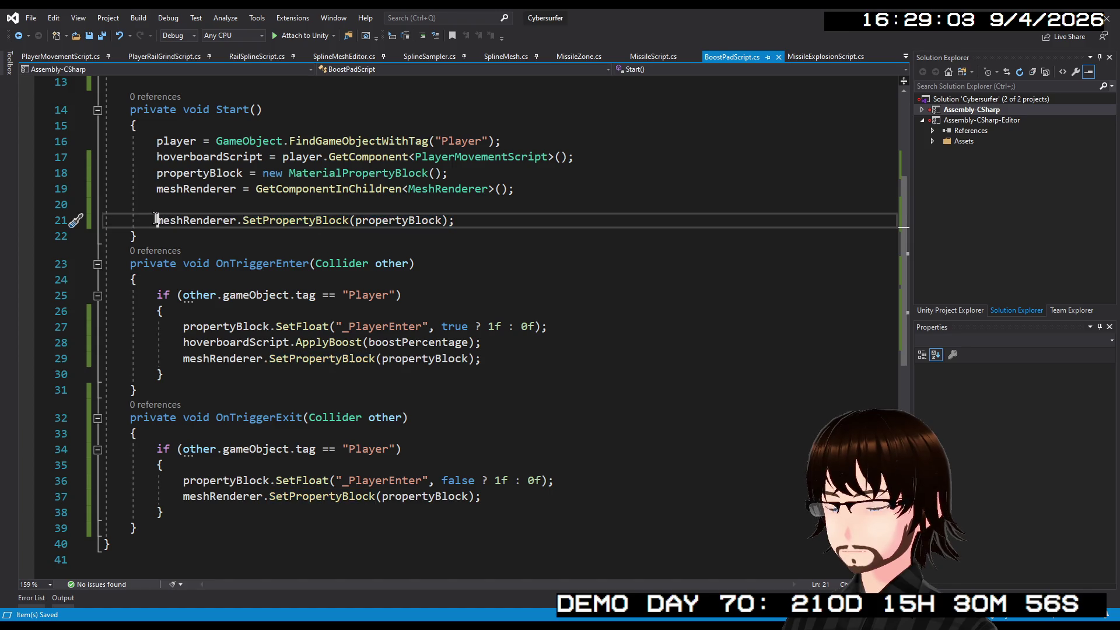
type("//")
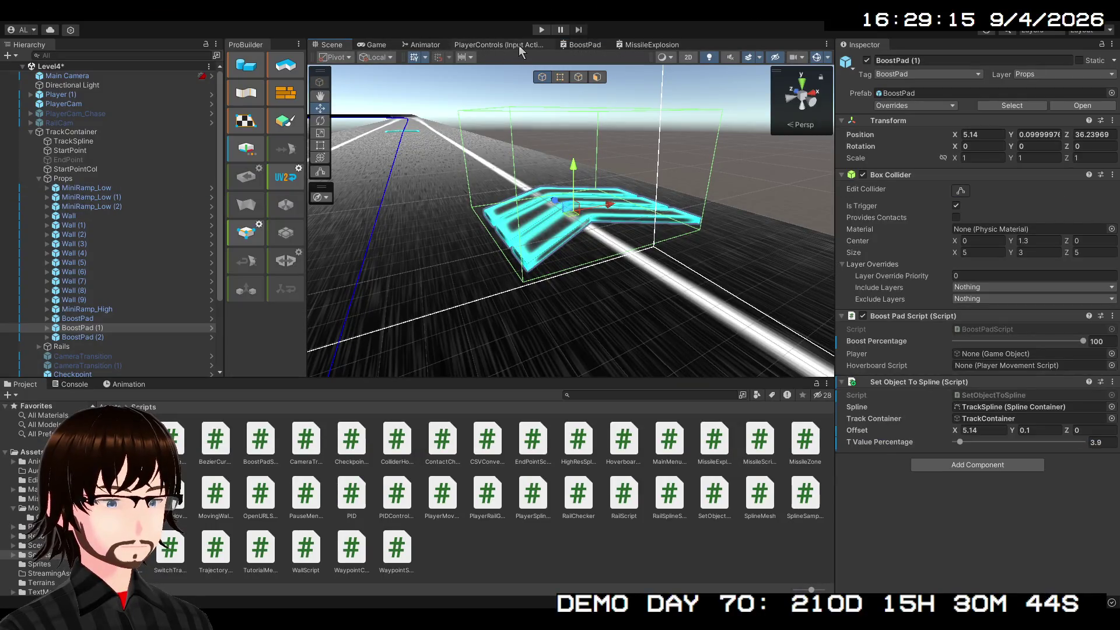
- Play-test the track, restarting and pausing once to inspect Player (1)
left_click(542, 30)
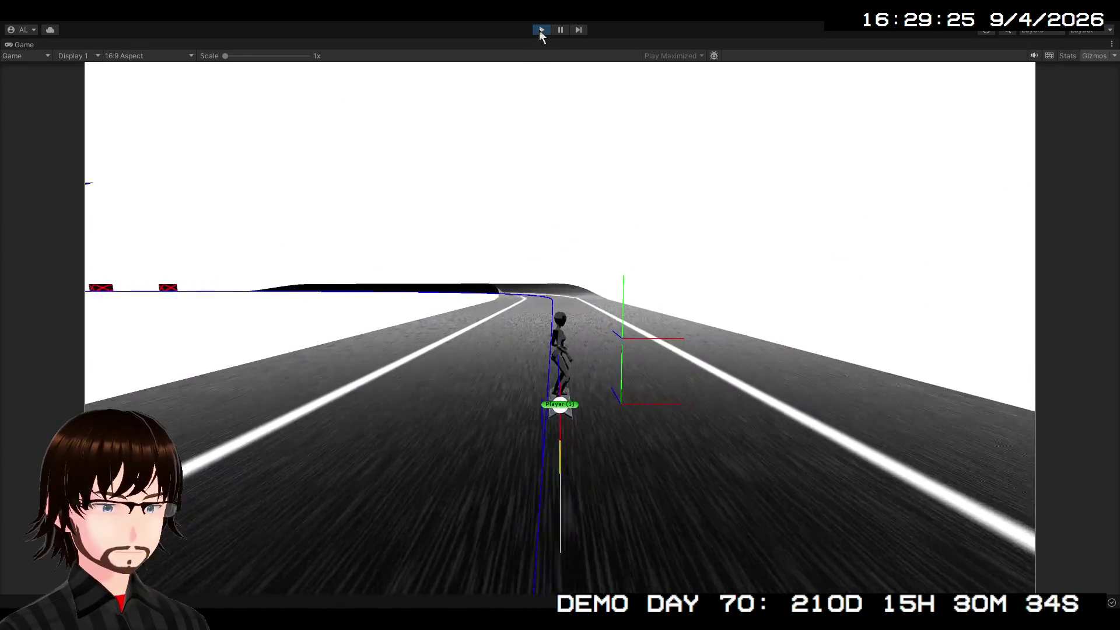
left_click(540, 30)
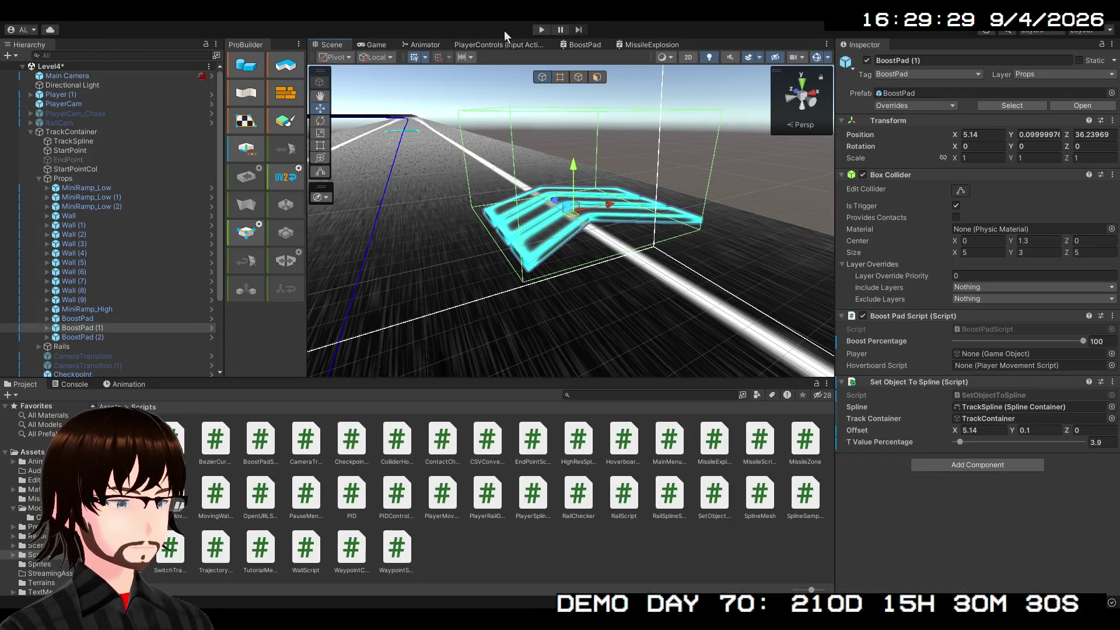
left_click(541, 29)
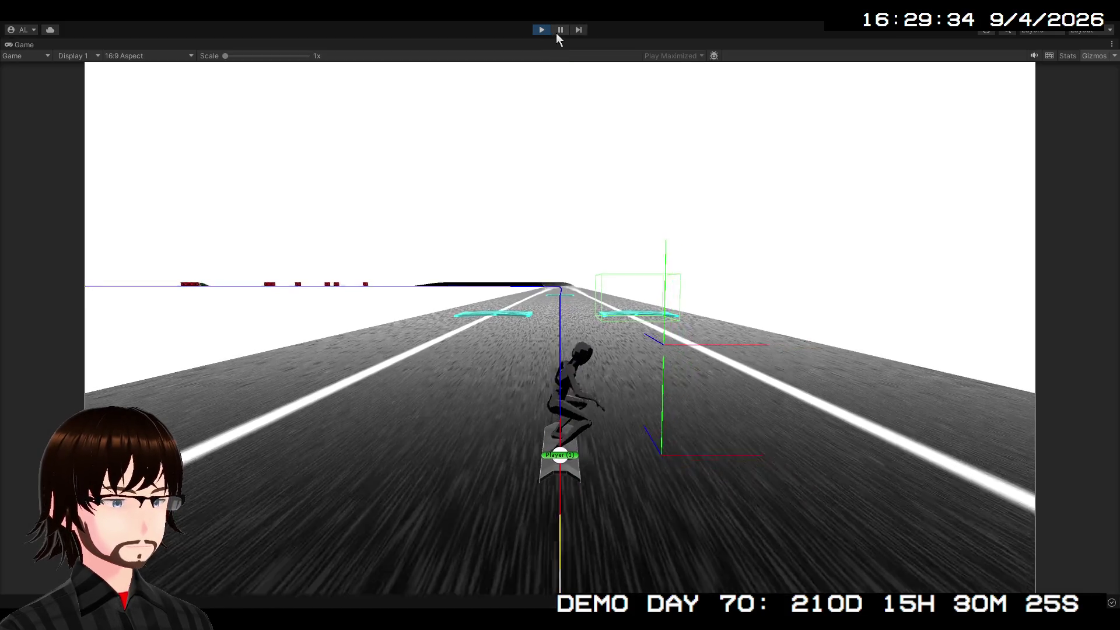
left_click(556, 33)
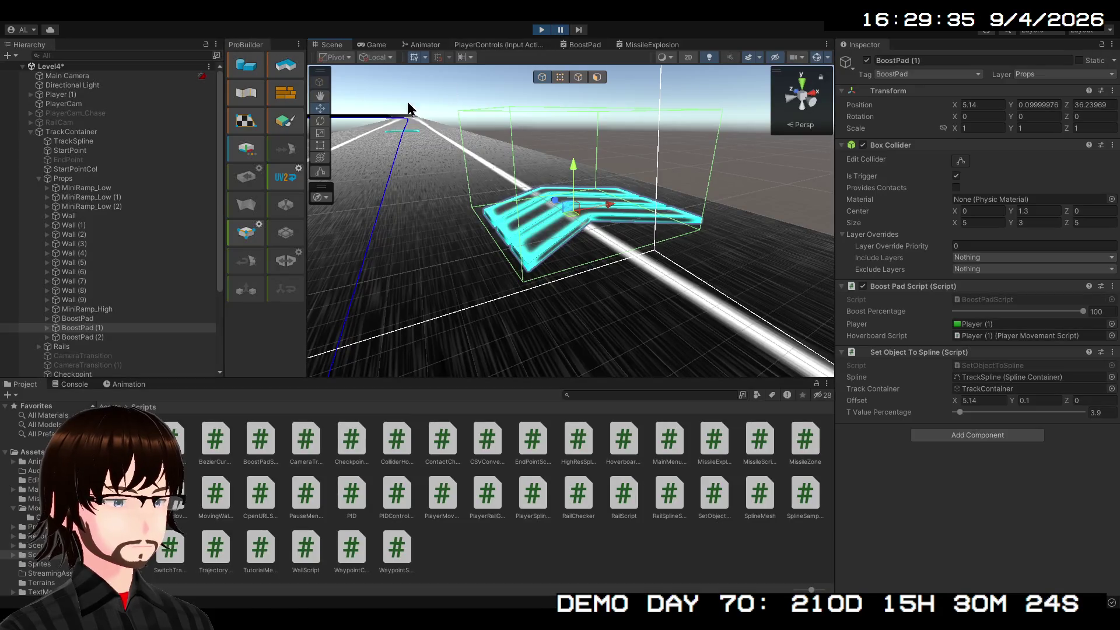
left_click(69, 96)
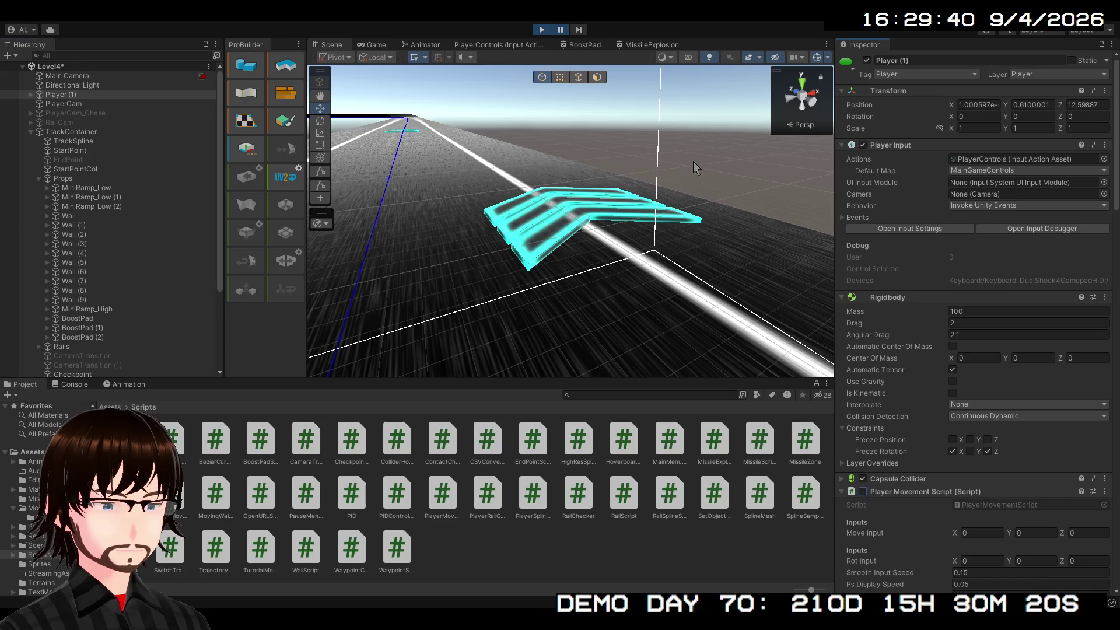
left_click(559, 29)
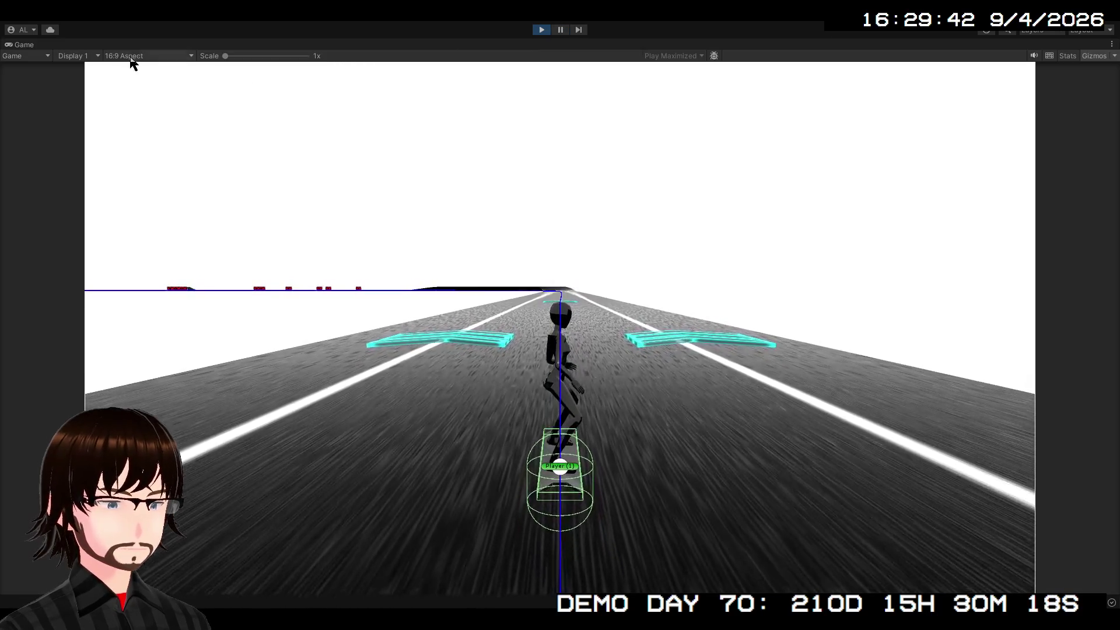
- In the Scene view, drag the player further up the track toward the boost pads
double_click(27, 44)
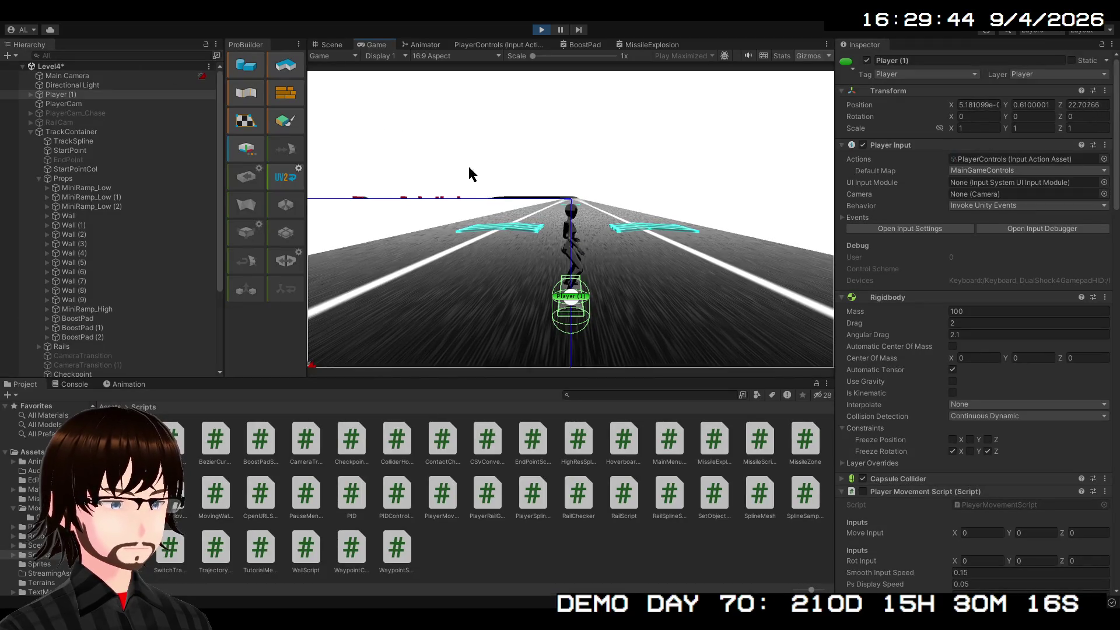
left_click(334, 47)
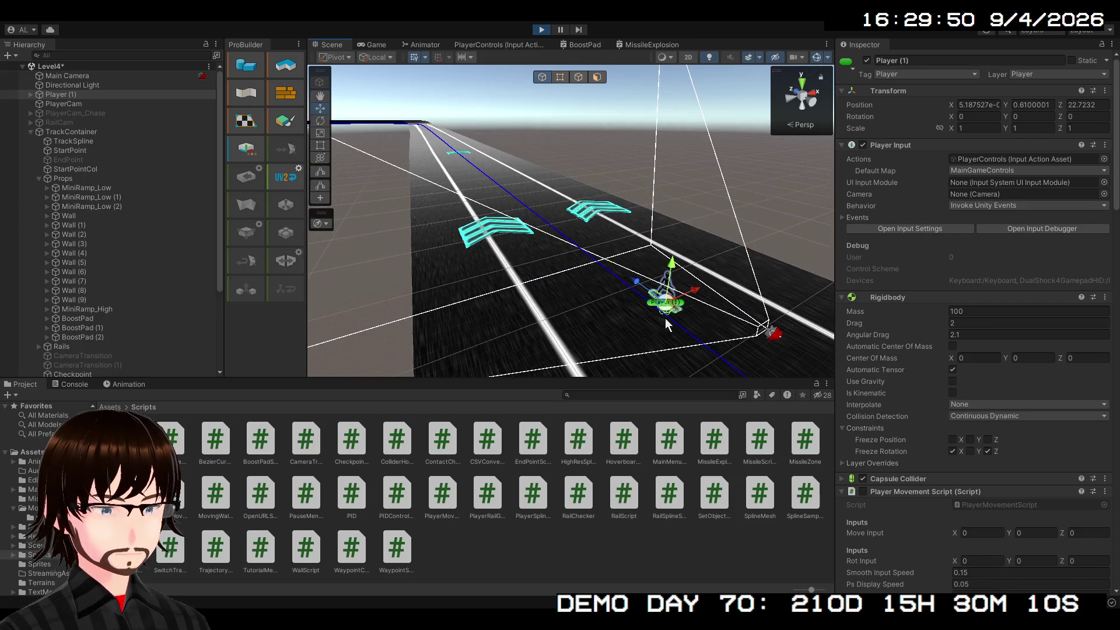
mouse_move(670, 315)
left_mouse_down()
mouse_move(575, 289)
mouse_move(502, 239)
mouse_move(677, 272)
mouse_move(509, 272)
mouse_move(554, 268)
mouse_move(550, 259)
left_mouse_up()
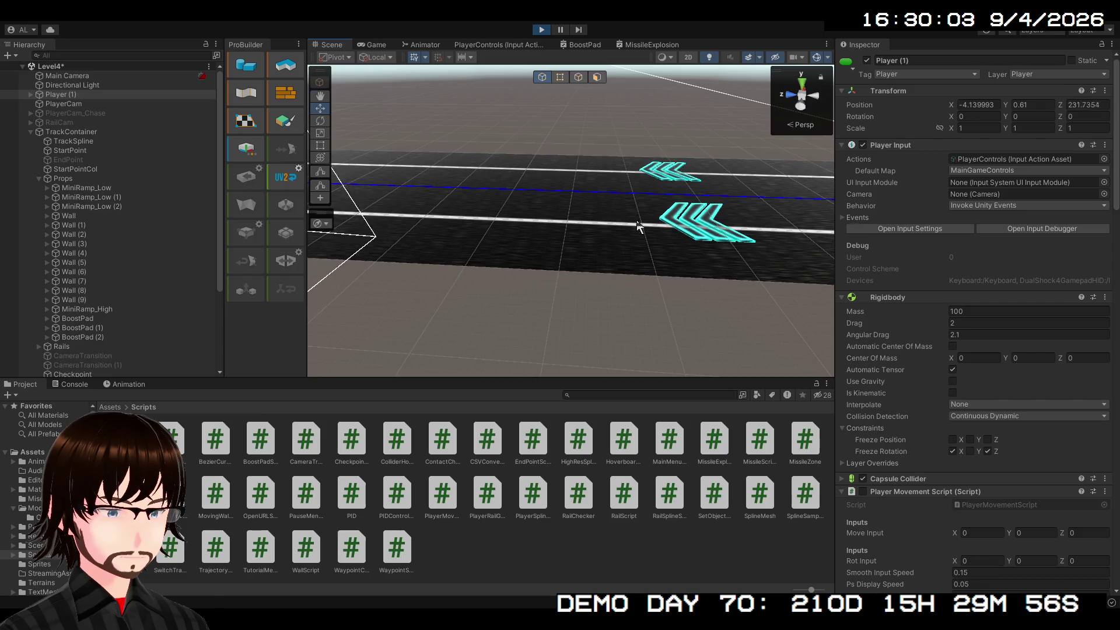
- Set Player (1) Position Y to 0 while orbiting to look along the track
mouse_move(613, 223)
left_mouse_down()
mouse_move(470, 218)
mouse_move(428, 189)
left_mouse_up()
mouse_move(511, 192)
left_mouse_down()
mouse_move(449, 170)
mouse_move(507, 187)
mouse_move(589, 249)
left_mouse_up()
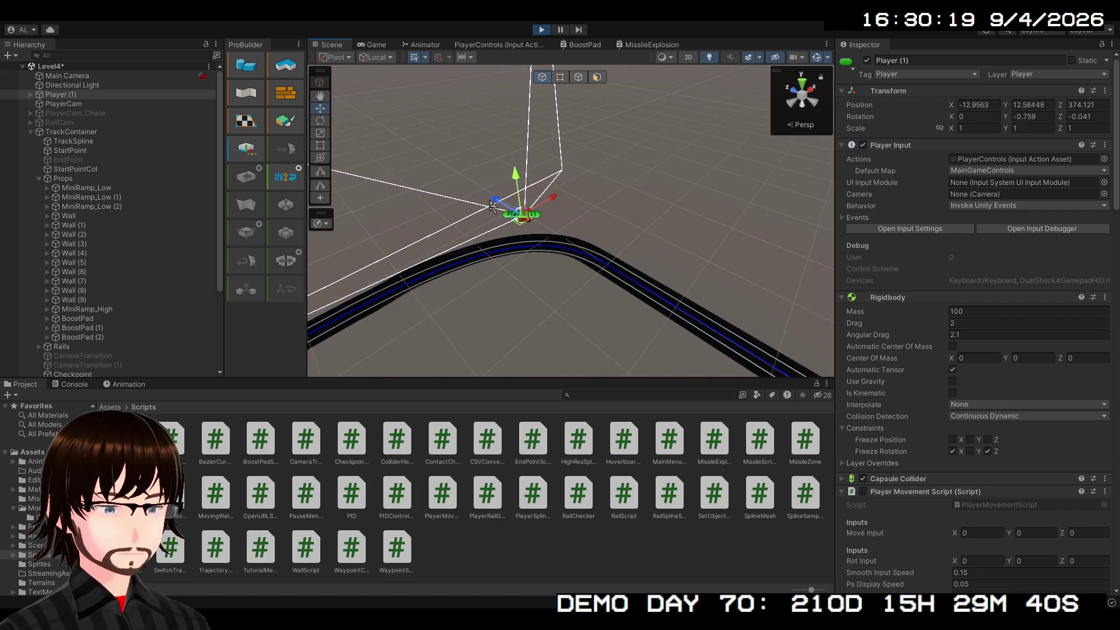
mouse_move(490, 204)
left_mouse_down()
mouse_move(584, 238)
mouse_move(683, 300)
mouse_move(805, 305)
left_mouse_up()
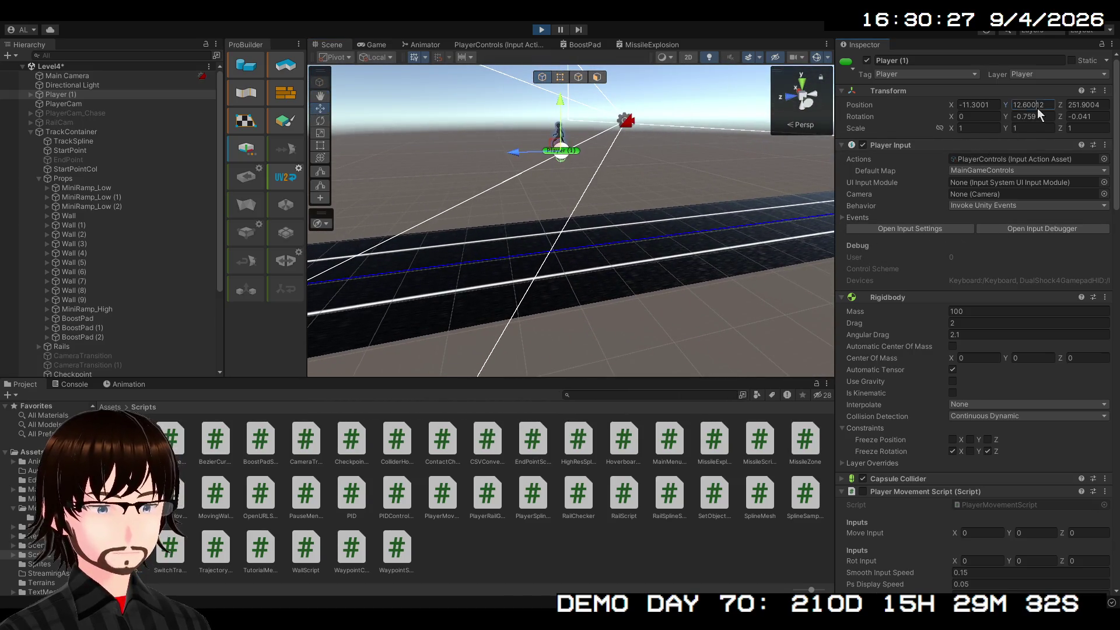
type("0")
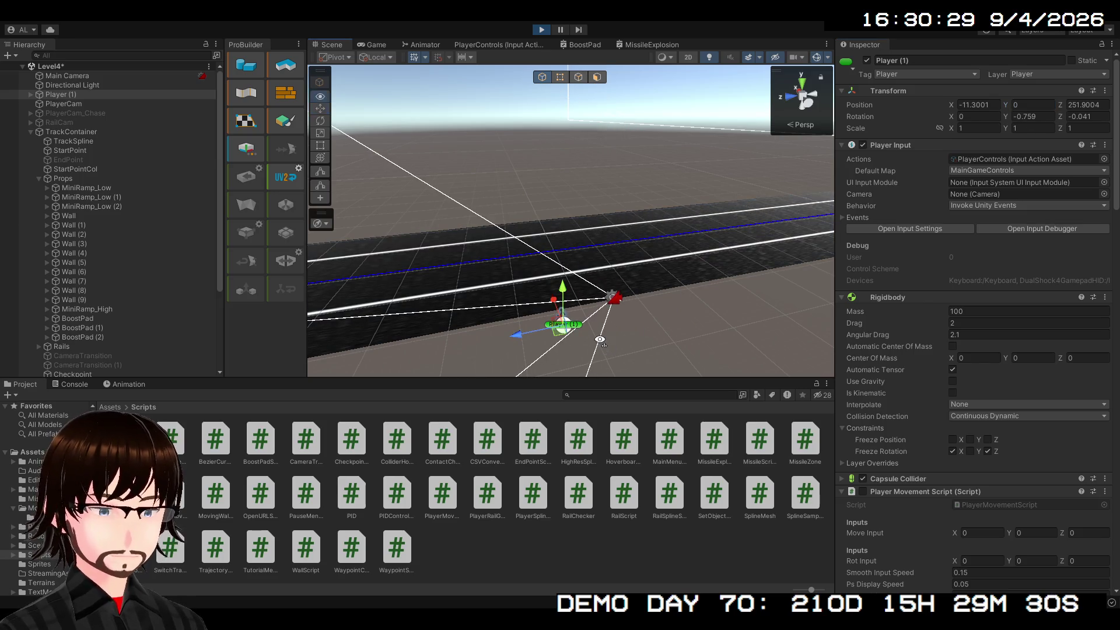
mouse_move(599, 339)
left_mouse_down()
mouse_move(655, 320)
mouse_move(770, 337)
left_mouse_up()
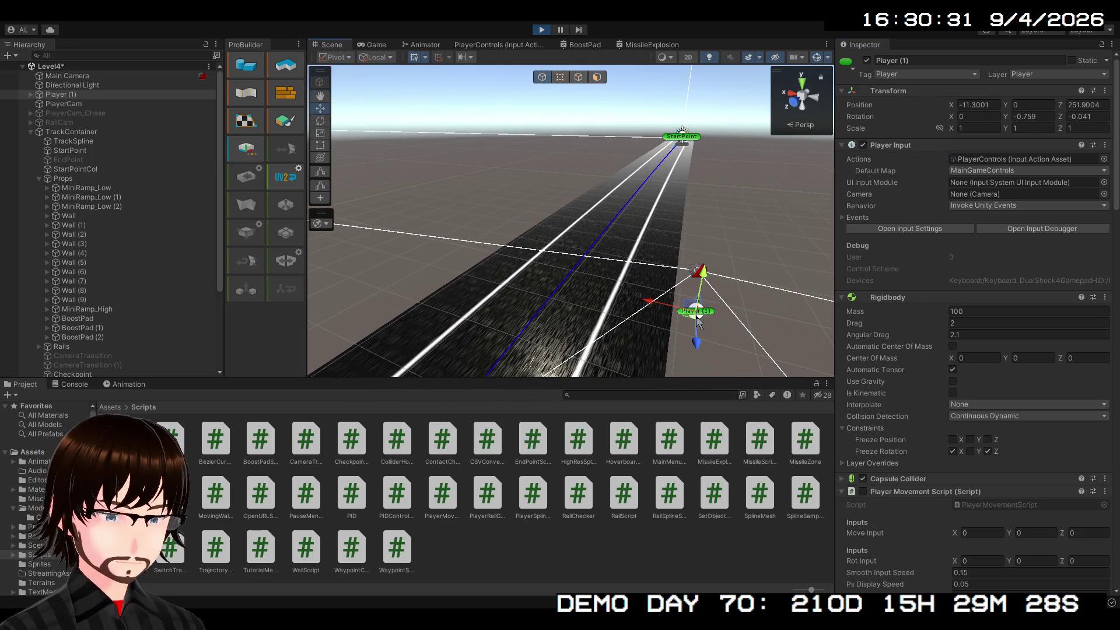
- Slide the player along the track toward the boost pad, then stop Play mode
mouse_move(691, 318)
left_mouse_down()
mouse_move(632, 307)
mouse_move(665, 306)
mouse_move(640, 308)
mouse_move(593, 271)
mouse_move(670, 274)
mouse_move(660, 295)
mouse_move(362, 255)
mouse_move(449, 252)
left_mouse_up()
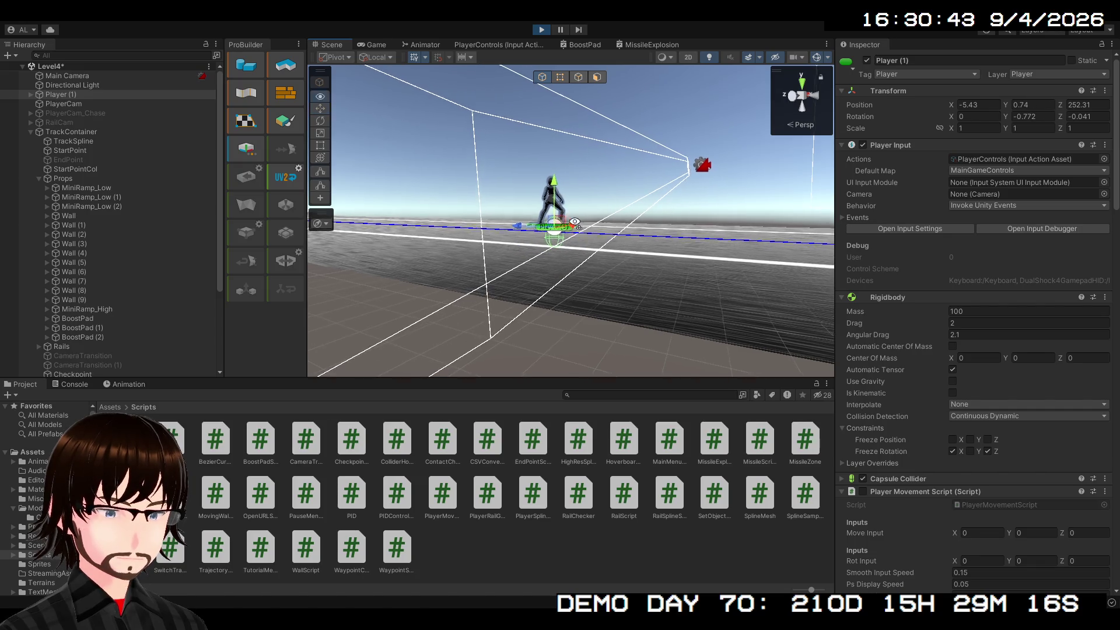
mouse_move(555, 214)
left_mouse_down()
mouse_move(664, 242)
mouse_move(897, 258)
mouse_move(935, 281)
mouse_move(878, 304)
mouse_move(719, 302)
mouse_move(635, 352)
left_mouse_up()
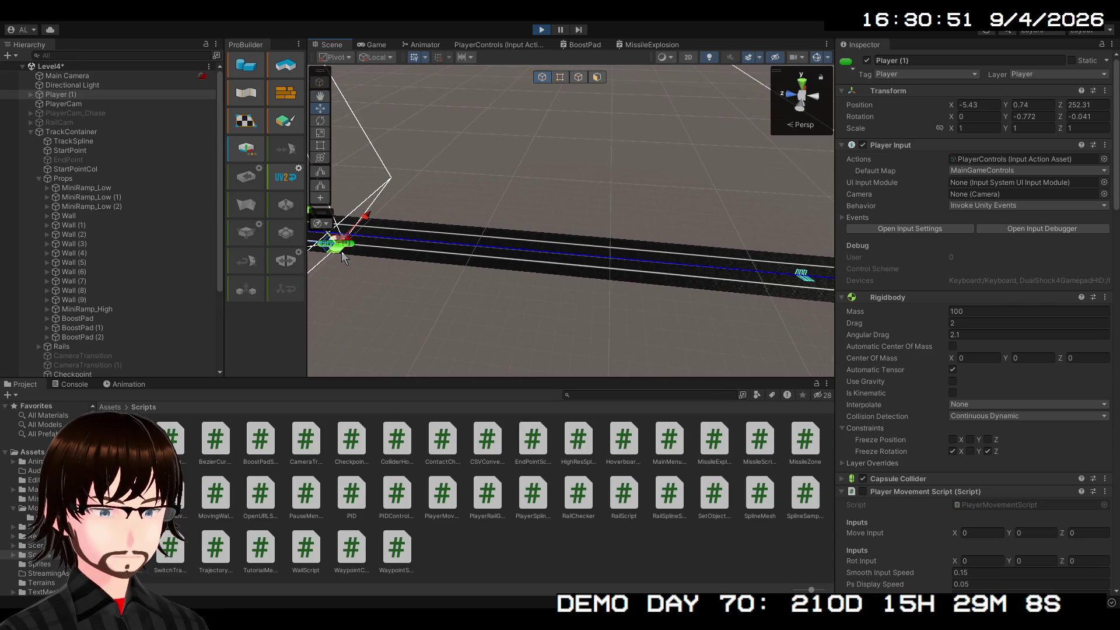
left_click_drag(344, 256, 803, 276)
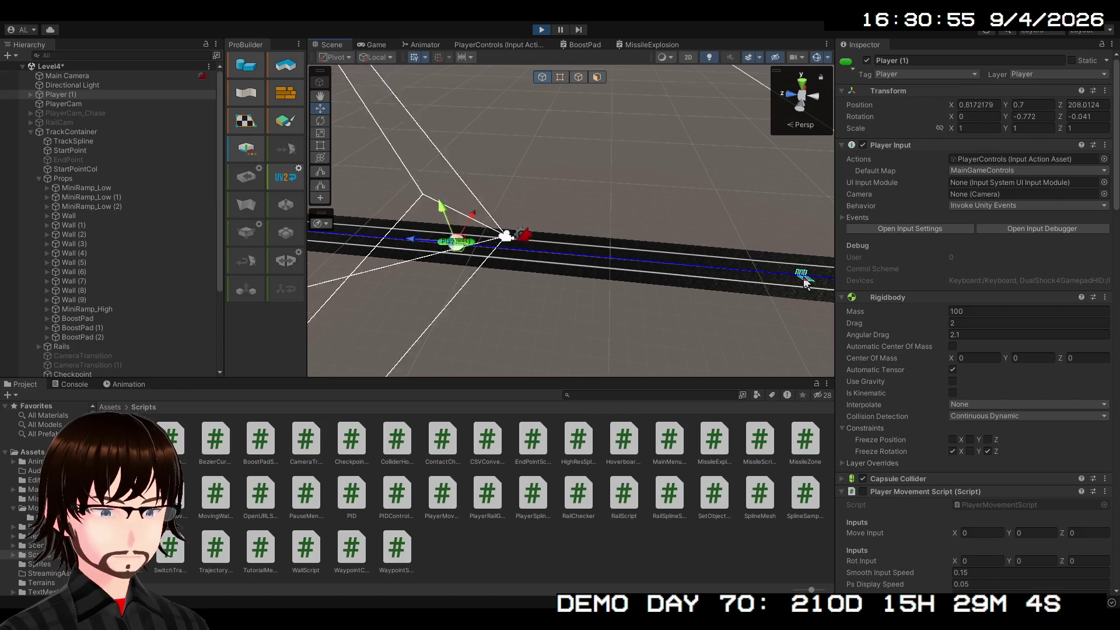
left_click(541, 30)
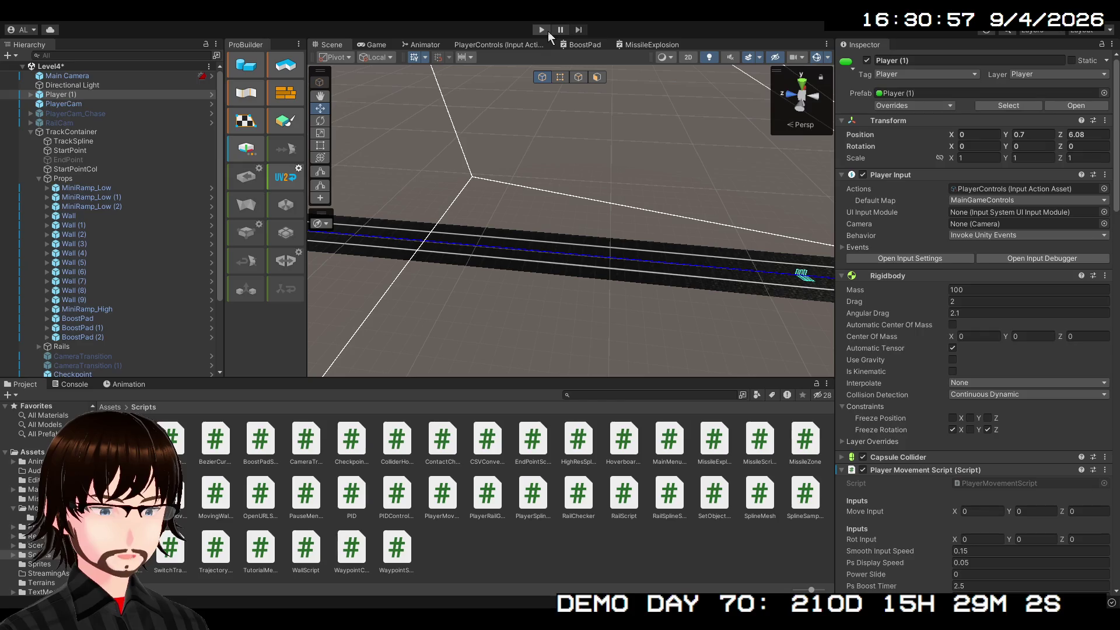
left_click(542, 31)
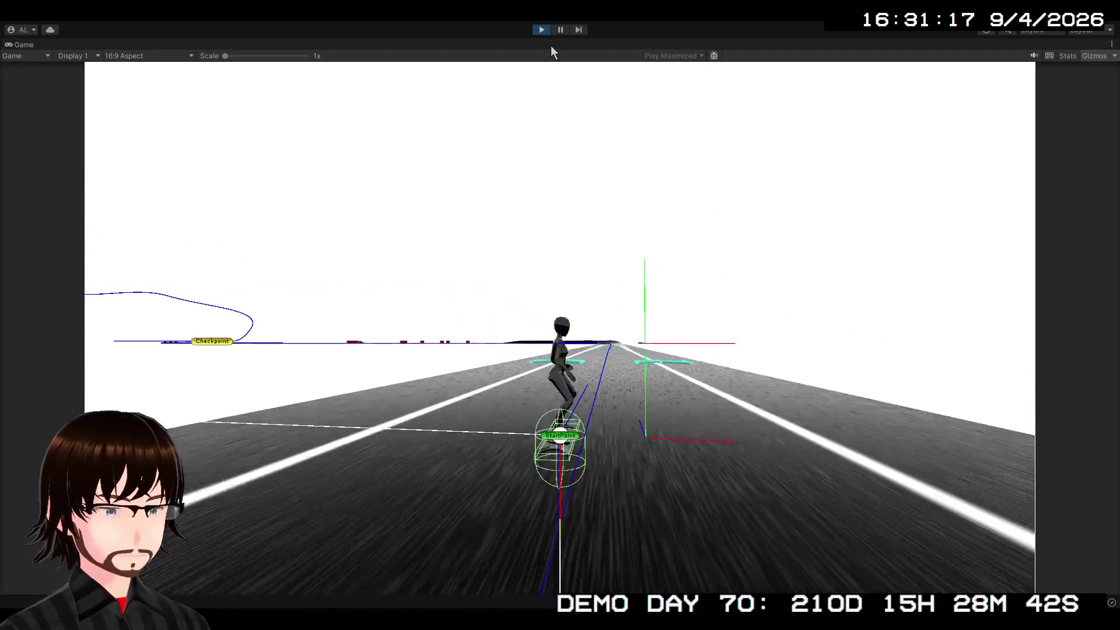
left_click(1094, 55)
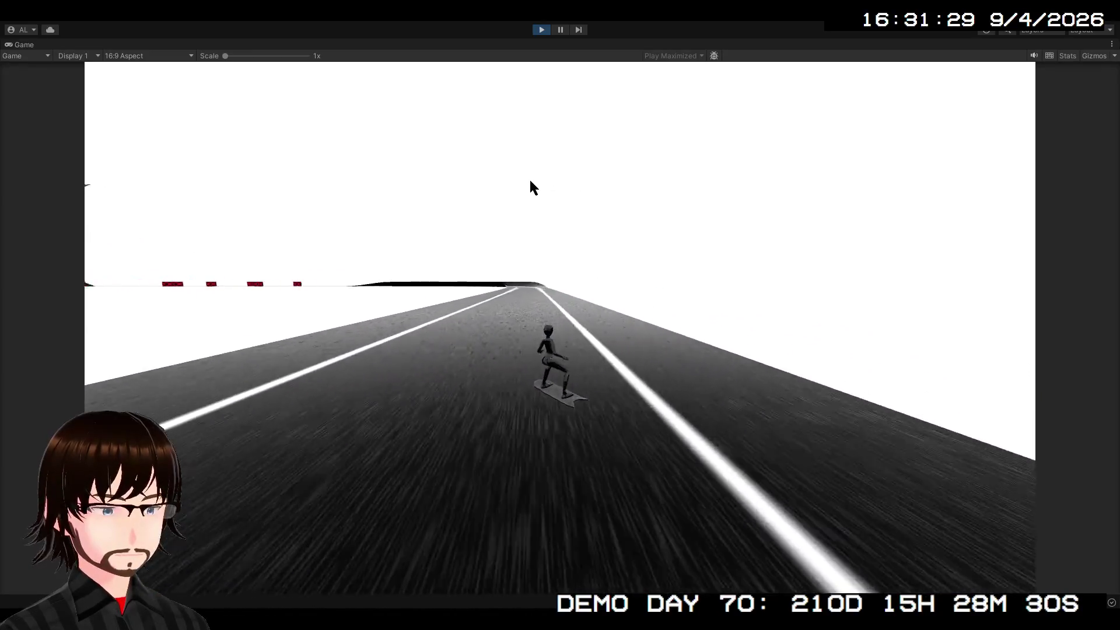
left_click(542, 30)
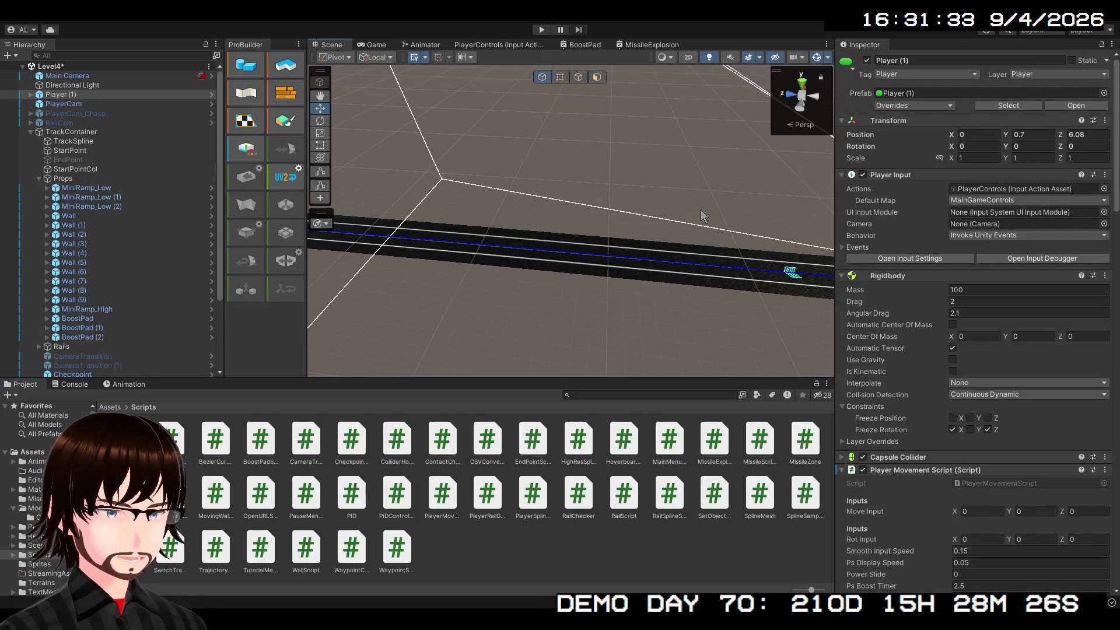
- Open the Prefabs/BoostPad prefab and select its BoostPad mesh child
mouse_move(701, 209)
left_mouse_down()
mouse_move(774, 231)
mouse_move(717, 187)
left_mouse_up()
left_click(612, 218)
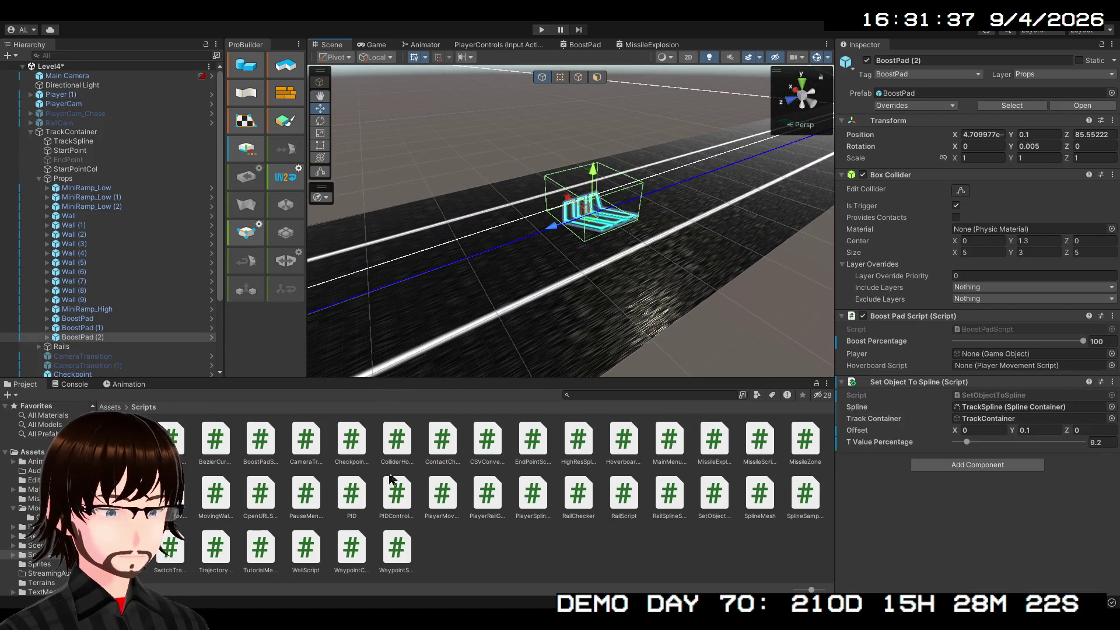
left_click(110, 407)
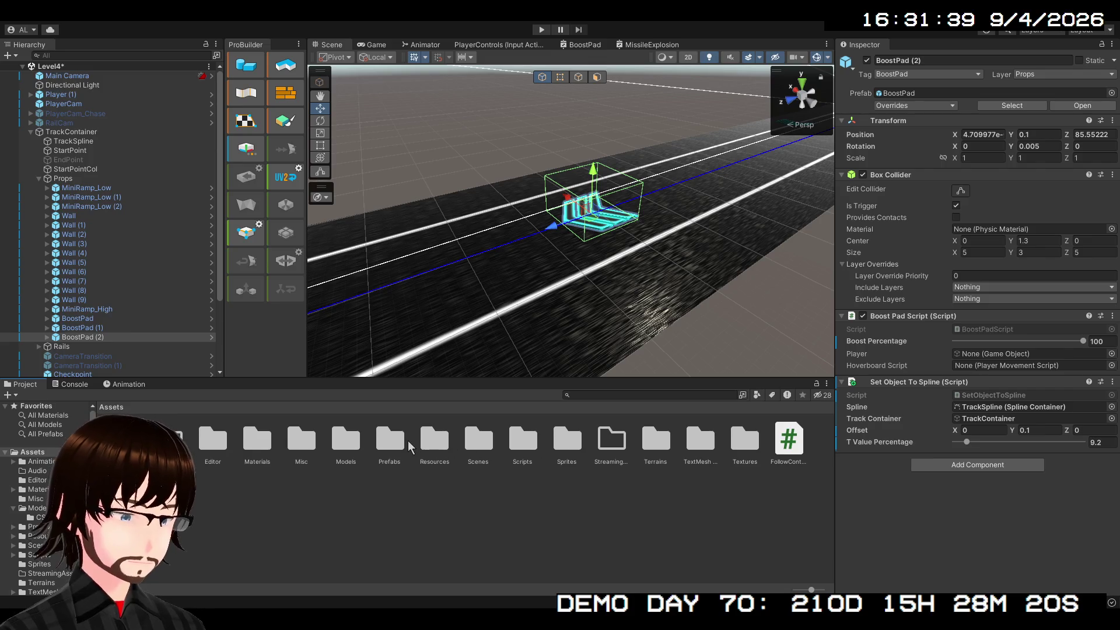
double_click(390, 440)
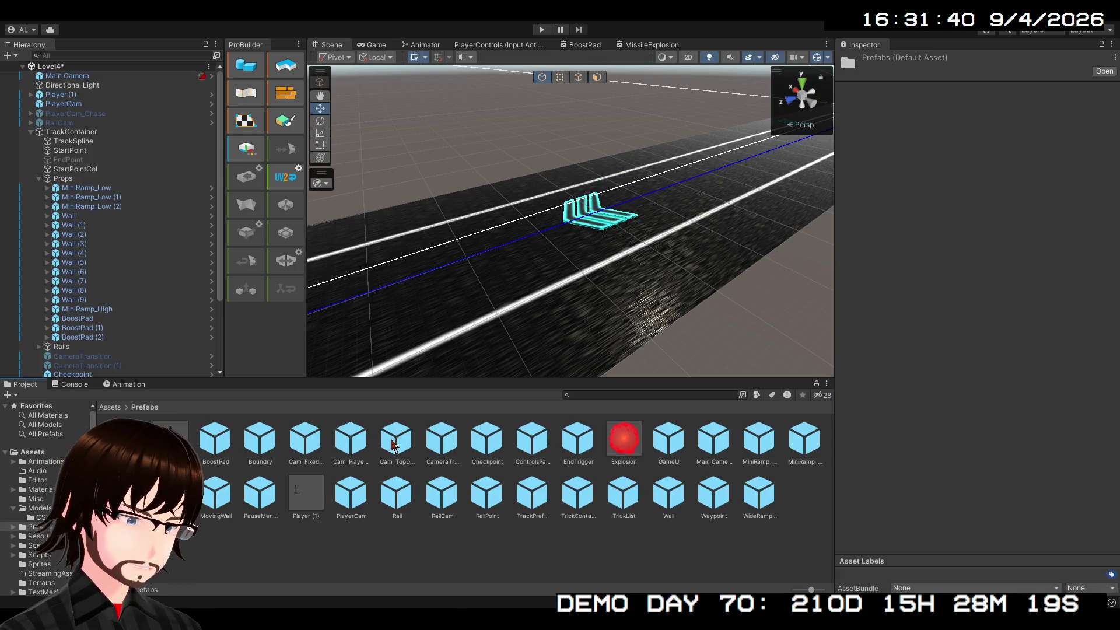
double_click(217, 446)
left_click(73, 90)
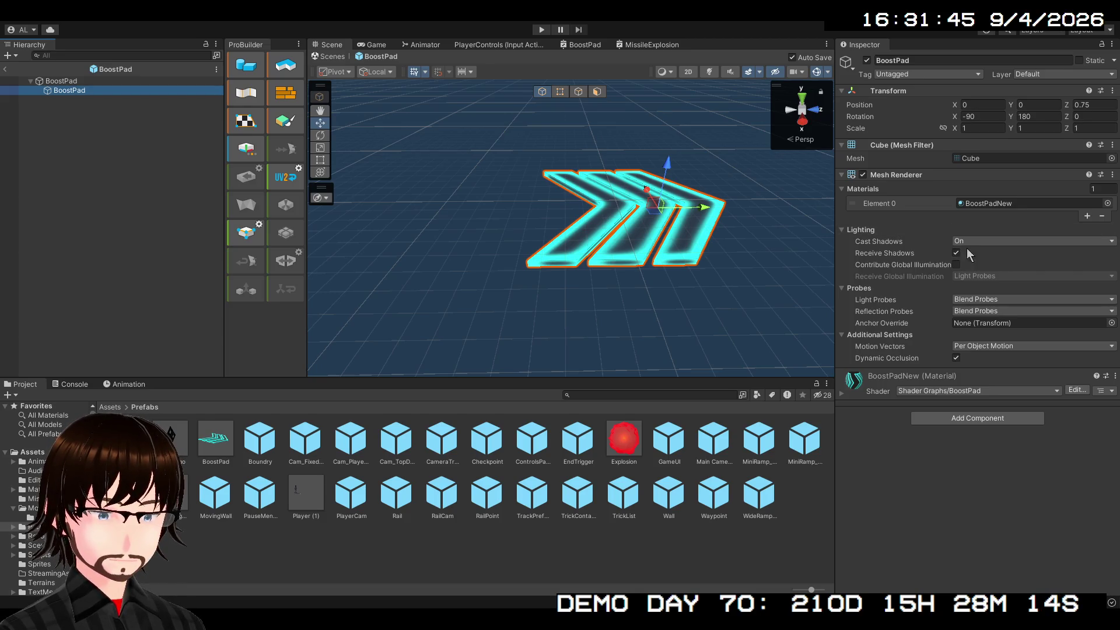
- Set Cast Shadows to Off, disable Receive Shadows, and return to Level4
left_click(991, 240)
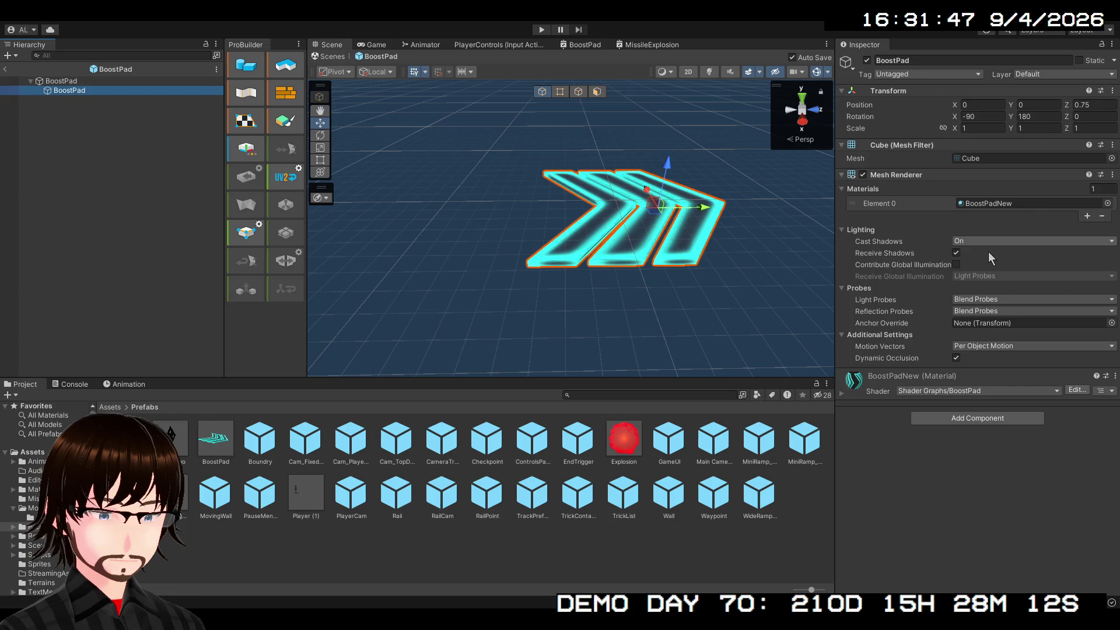
left_click(988, 250)
left_click(958, 253)
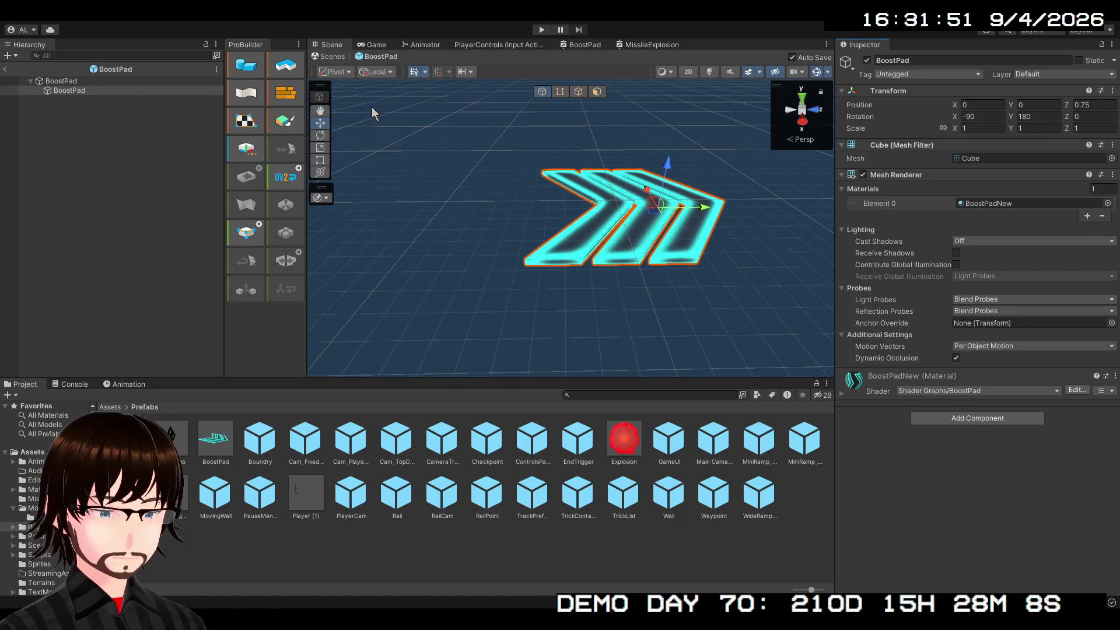
left_click(69, 91)
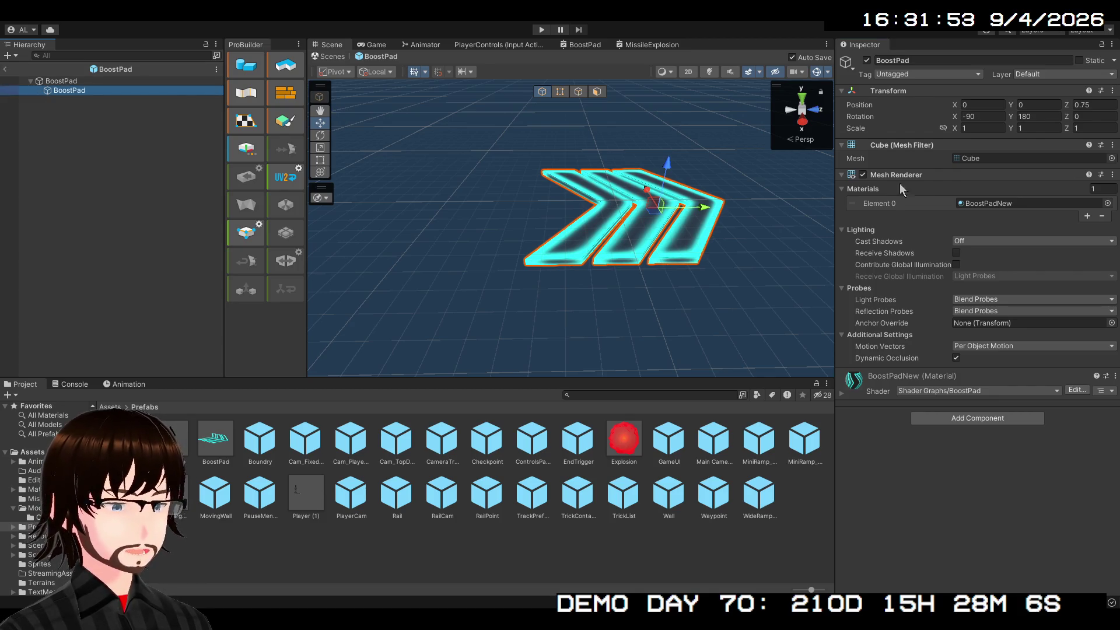
left_click(5, 69)
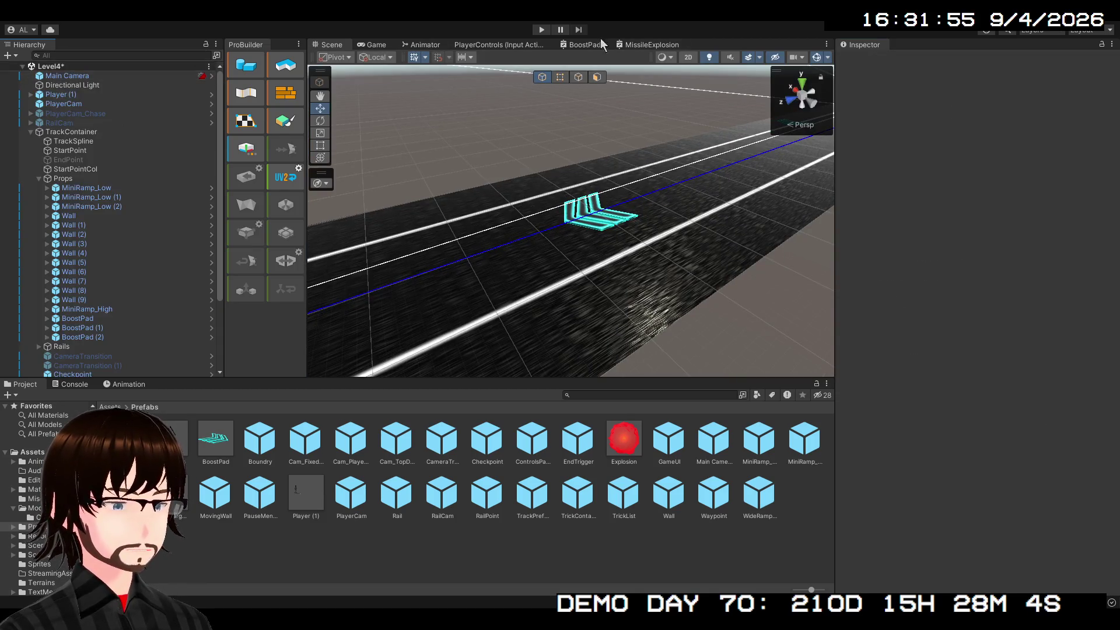
left_click(541, 29)
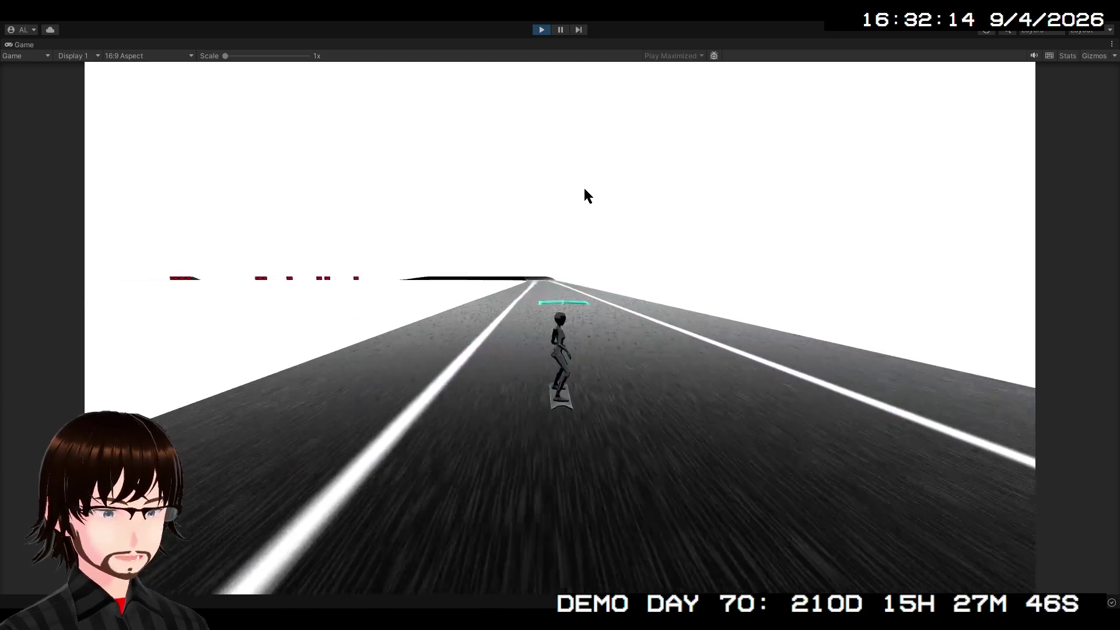
left_click(541, 30)
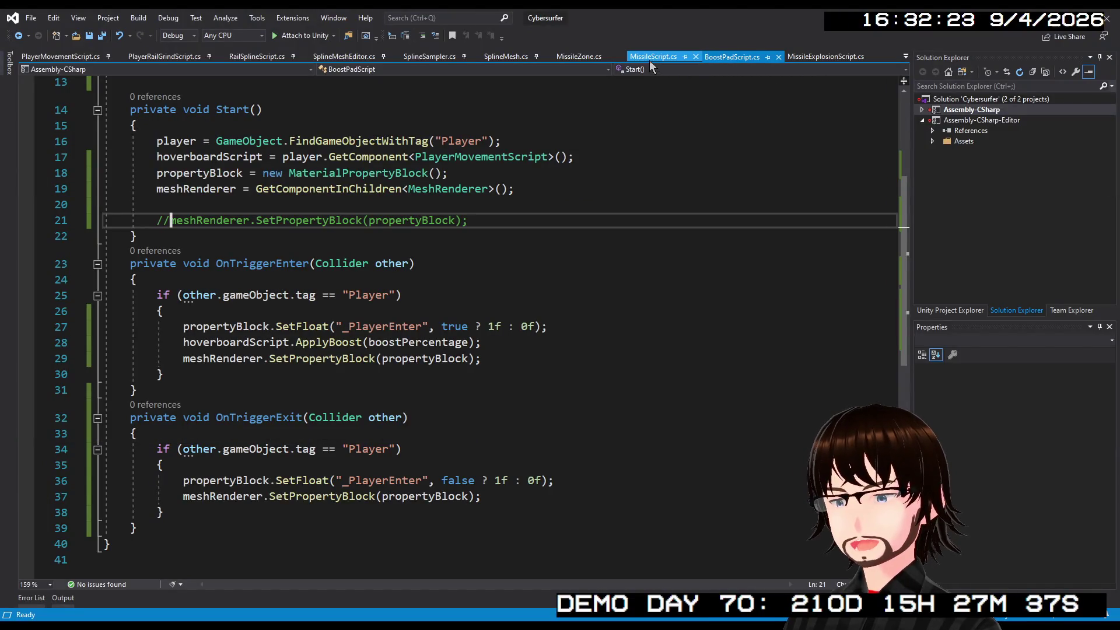
- Remove the // before SetPropertyBlock on BoostPadScript line 21, then close Visual Studio
left_click(581, 56)
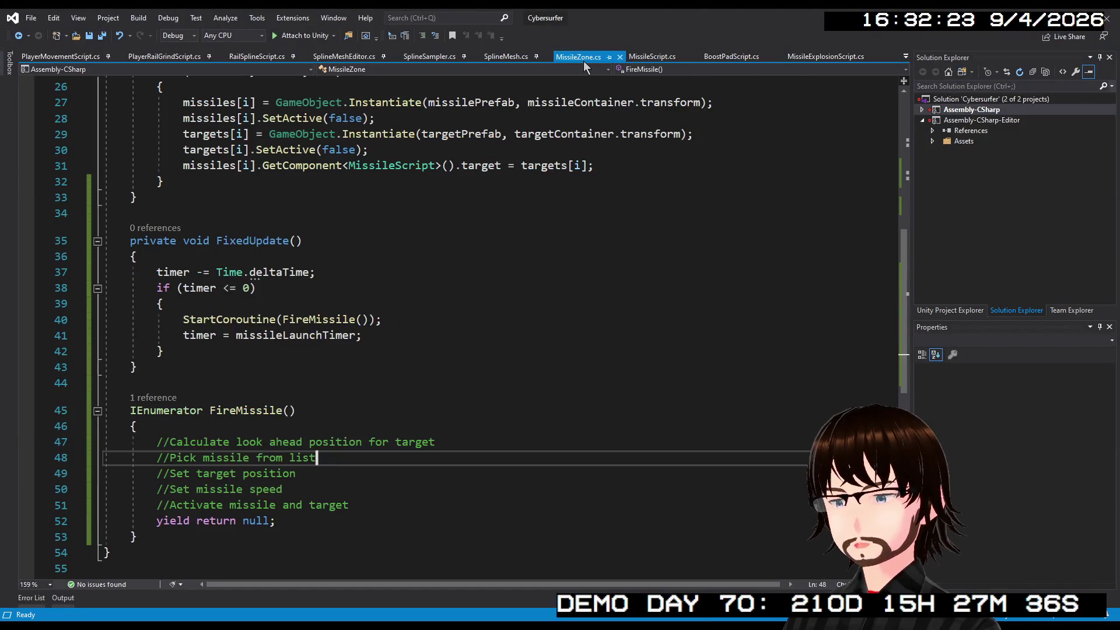
scroll(295, 320, "down", 4)
scroll(295, 319, "up", 1)
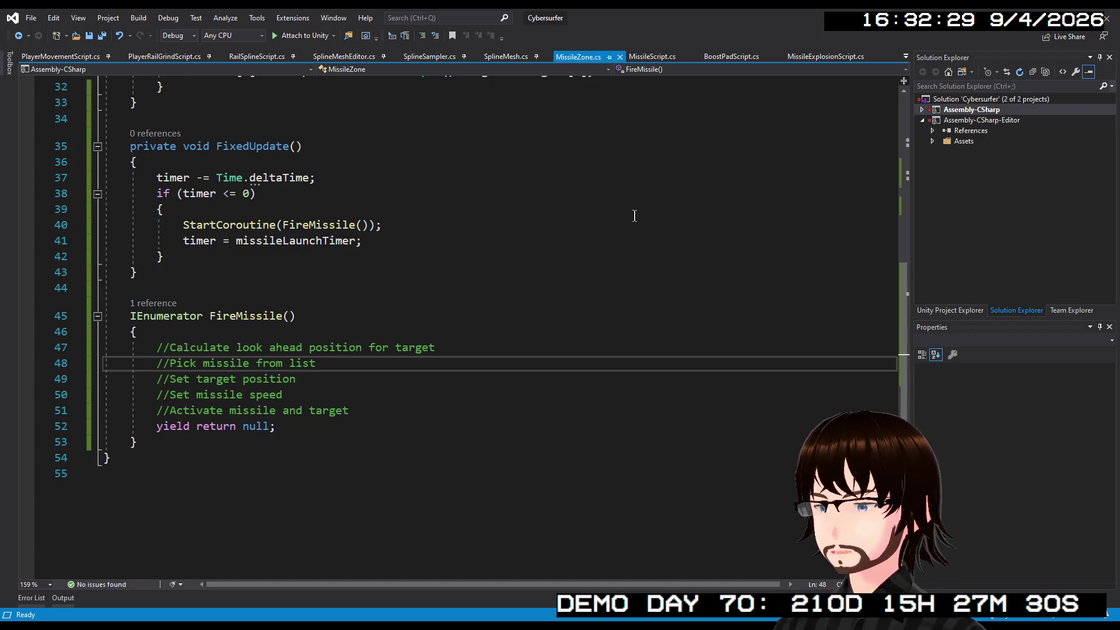
left_click(728, 57)
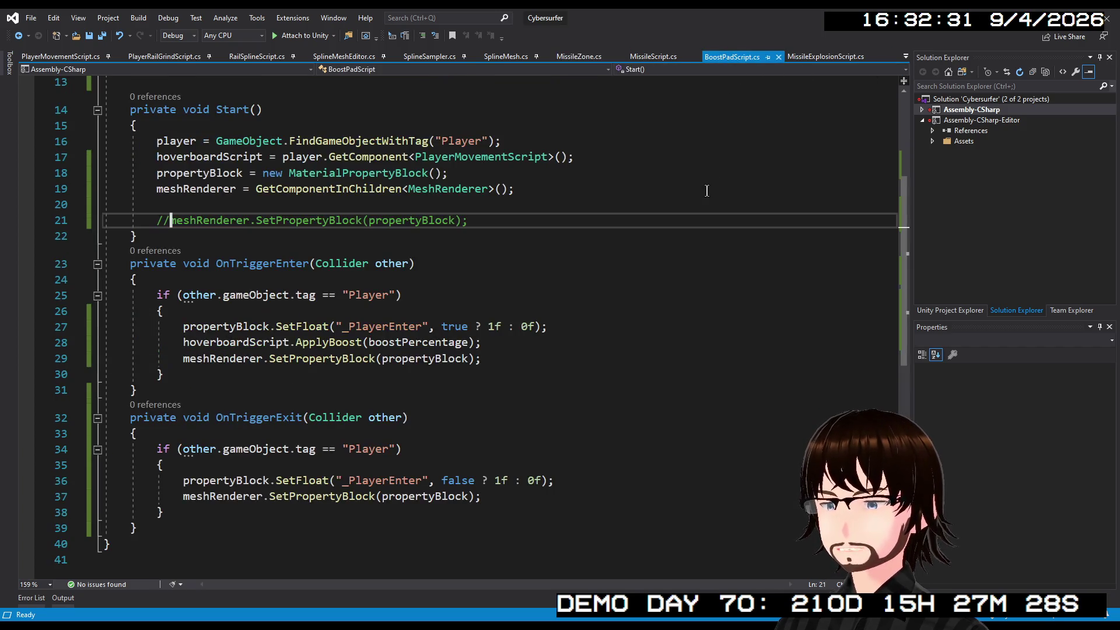
key("BackSpace")
key("BackSpace")
left_click(587, 57)
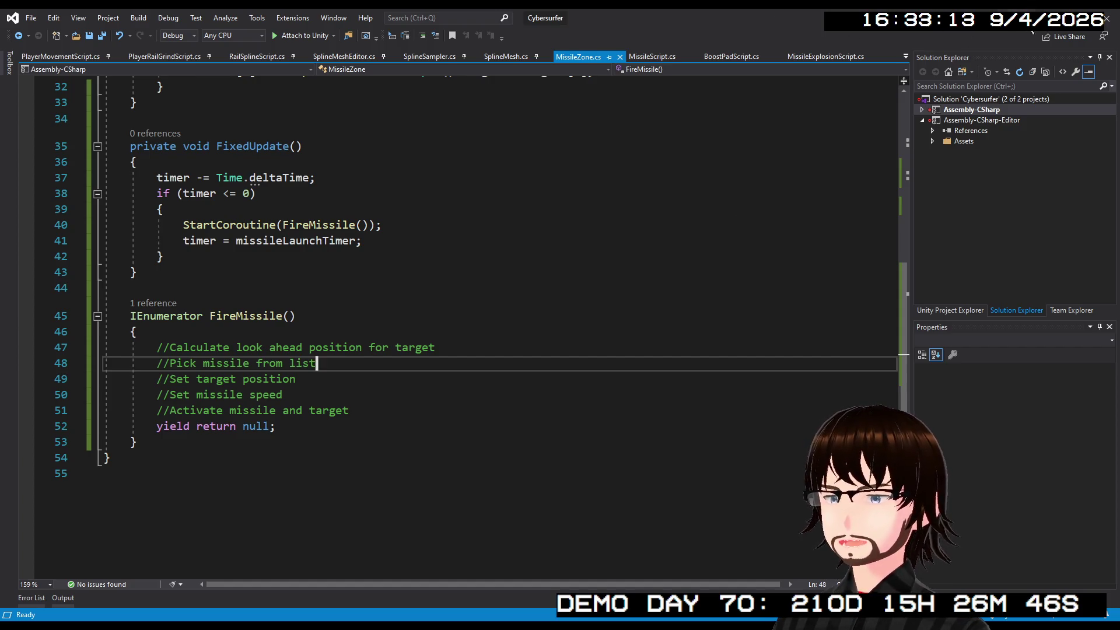
left_click(1106, 19)
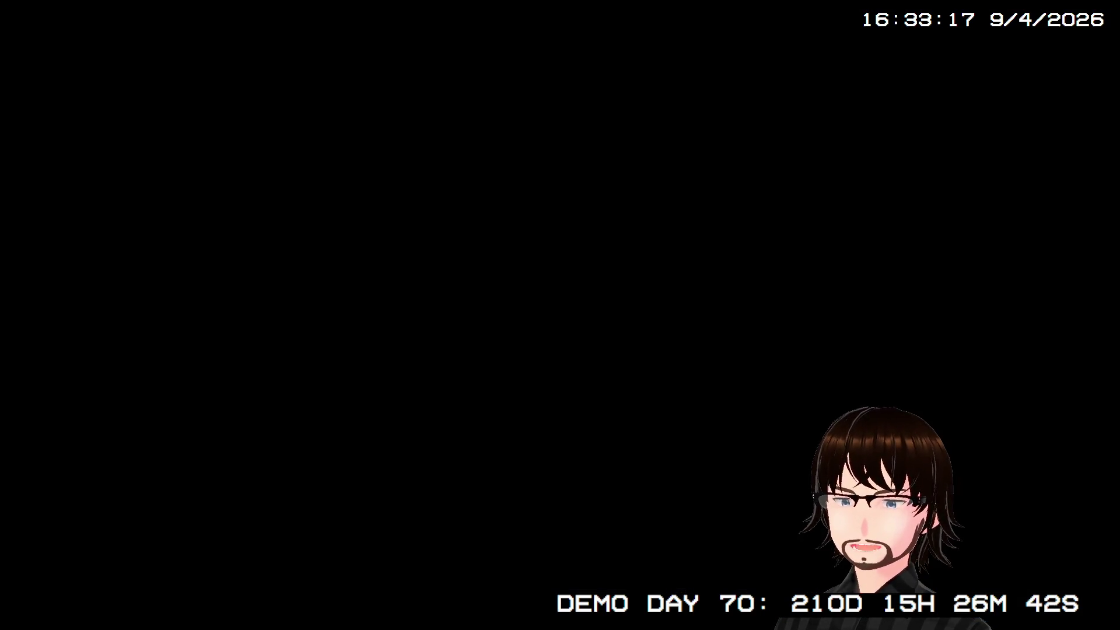